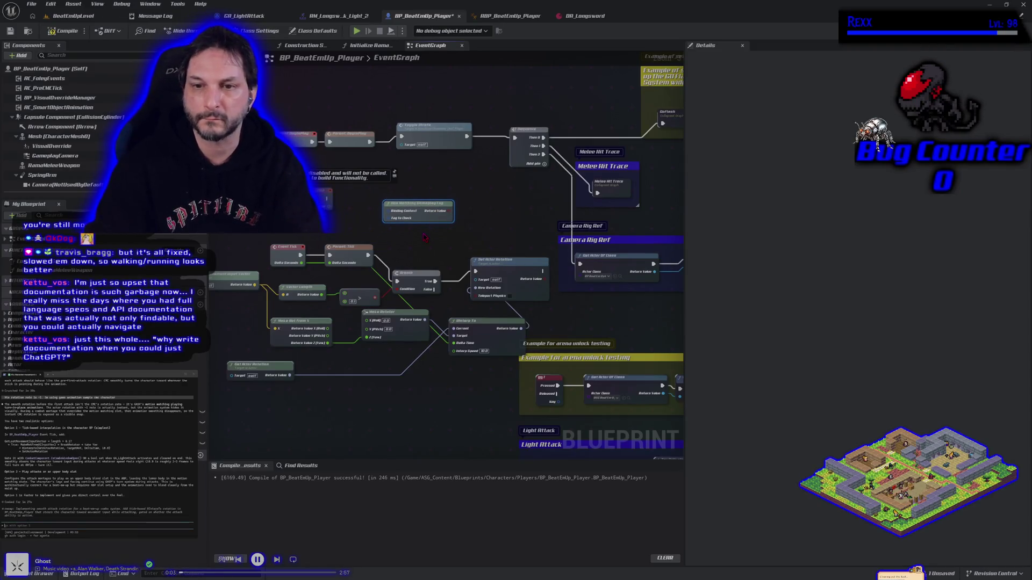
Delete the Has Matching Gameplay Tag node from the player's rotation logic
{"action": "key", "text": "Delete"}
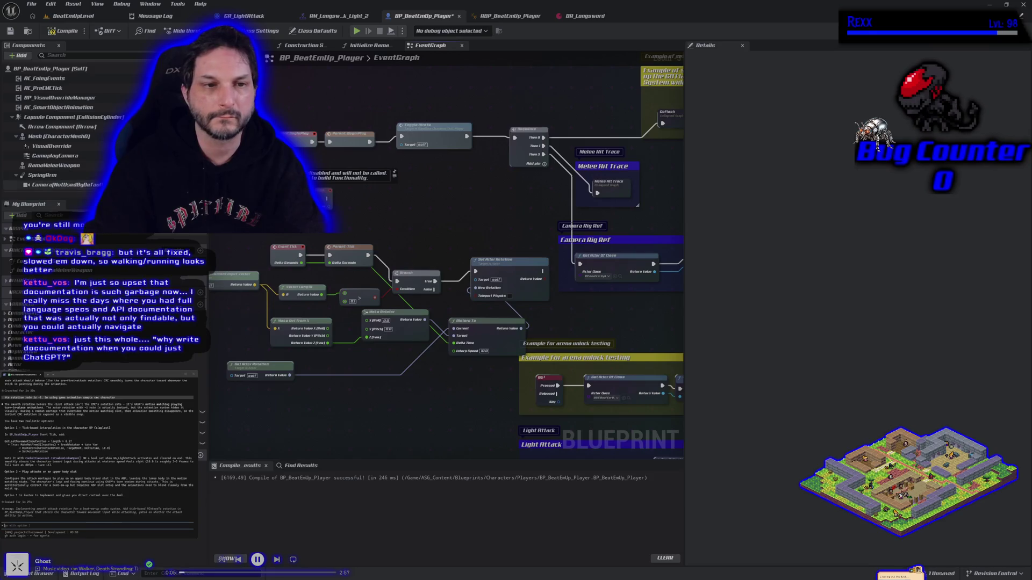
{"action": "scroll", "coordinate": [35, 181], "scroll_direction": "down", "scroll_amount": 2}
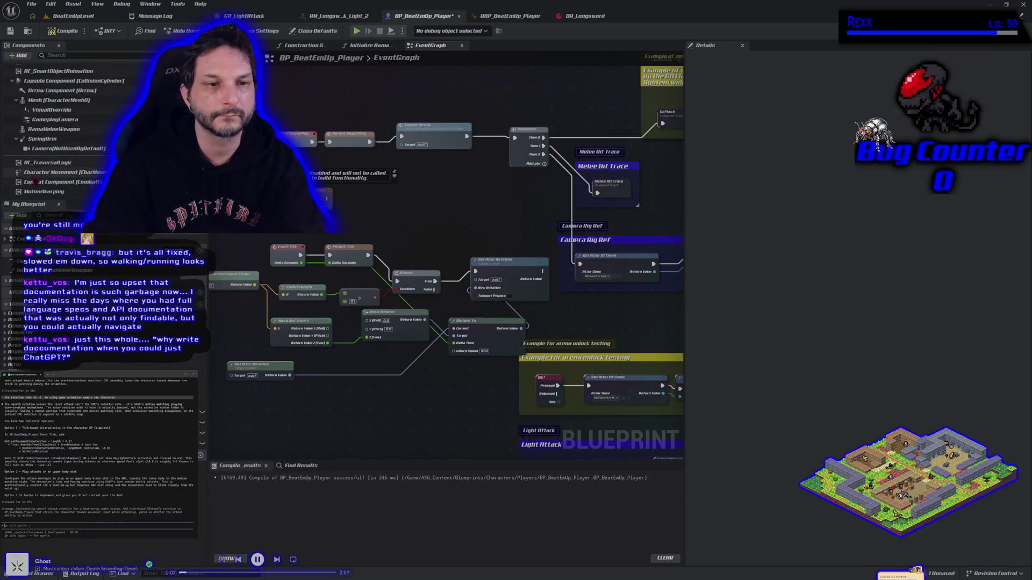
{"action": "scroll", "coordinate": [59, 167], "scroll_direction": "up", "scroll_amount": 2}
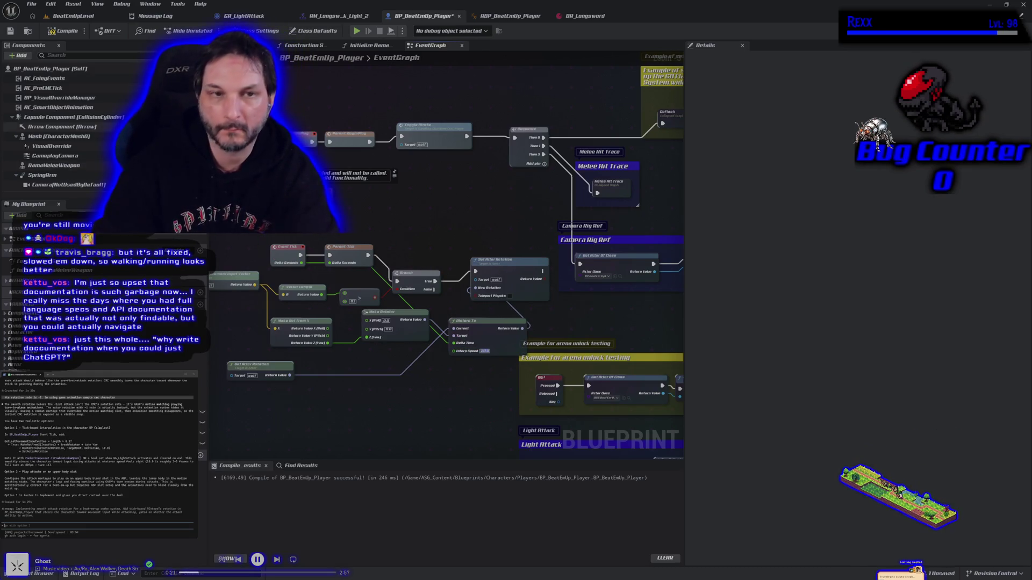
Lower RInterp To's Interp Speed from 20 to 5 and switch to BeatEmUpLevel
{"action": "type", "text": "5"}
{"action": "key", "text": "Return"}
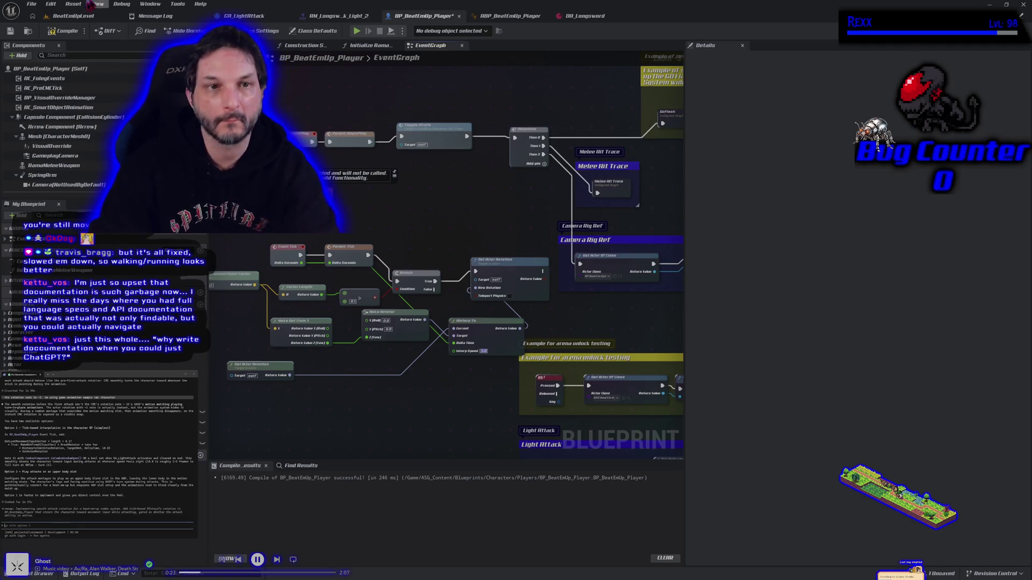
{"action": "left_click", "coordinate": [73, 16]}
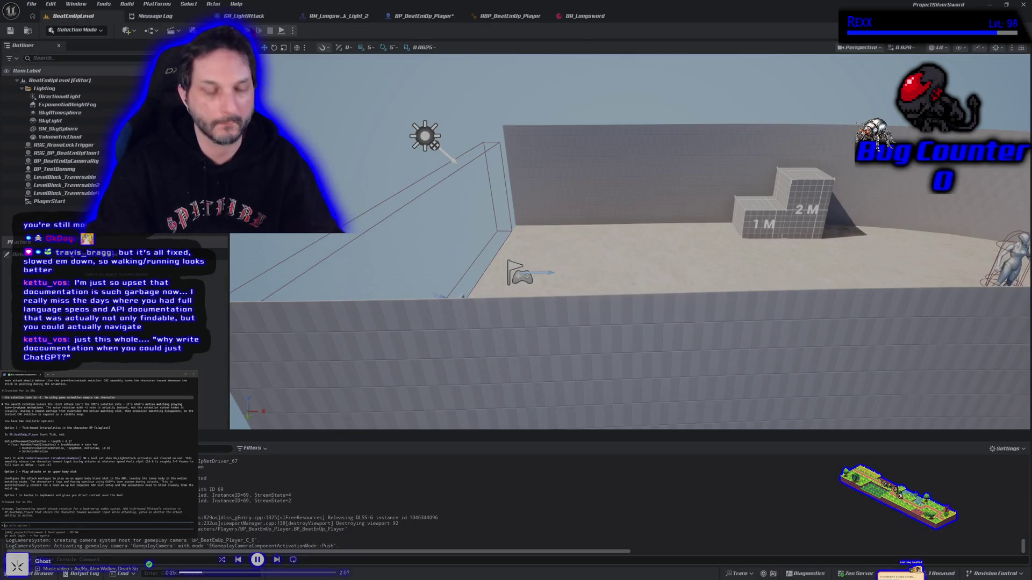
Play-test the slower turning, then drag Get Actor Rotation further right in BP_BeatEmUp_Player
{"action": "key", "text": "alt+p"}
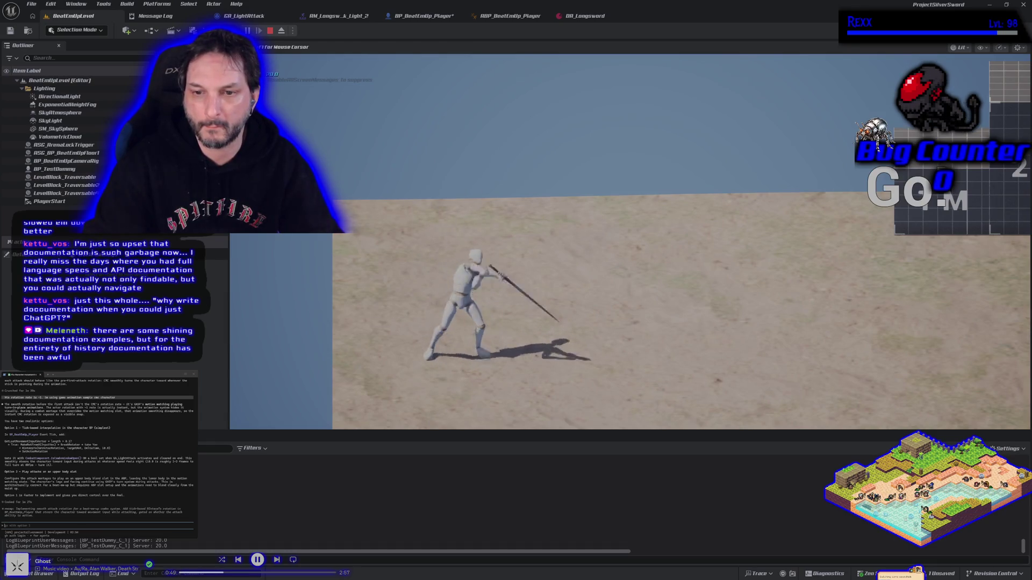
{"action": "key", "text": "Escape"}
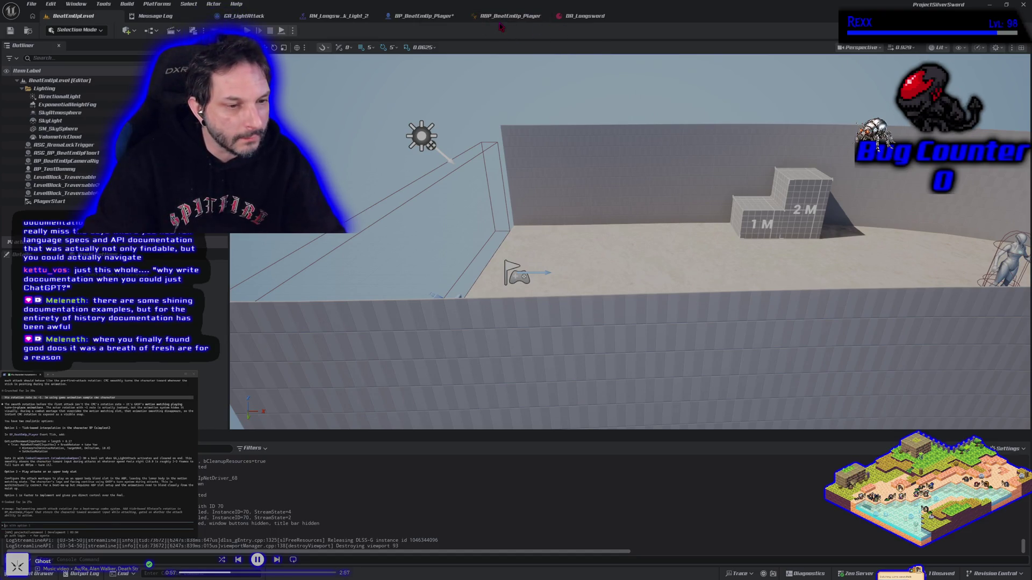
{"action": "left_click", "coordinate": [409, 16]}
{"action": "left_click_drag", "start_coordinate": [359, 398], "coordinate": [363, 301]}
{"action": "mouse_move", "coordinate": [279, 285]}
{"action": "left_mouse_down"}
{"action": "mouse_move", "coordinate": [378, 281]}
{"action": "mouse_move", "coordinate": [358, 279]}
{"action": "left_mouse_up"}
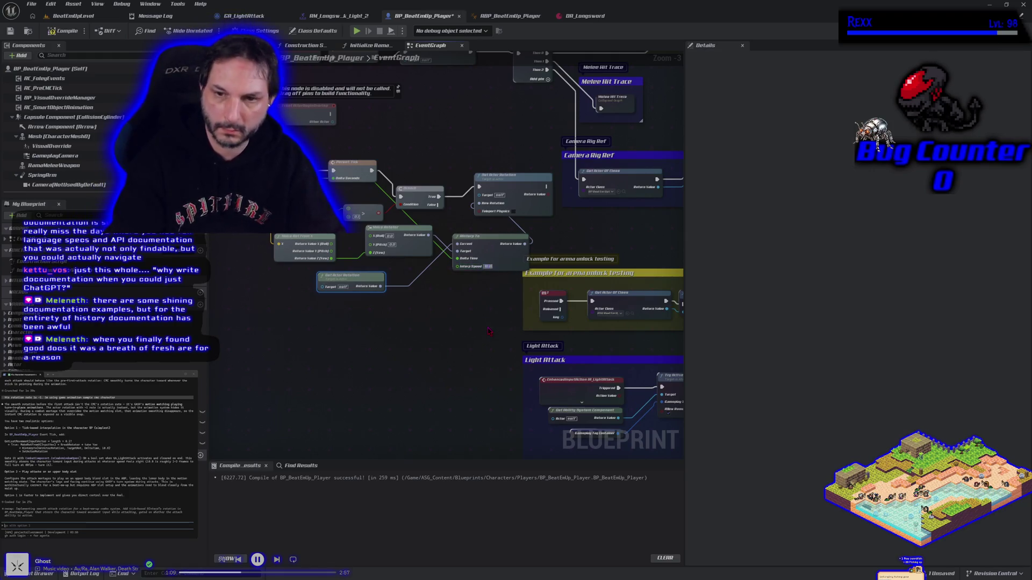
Compile BP_BeatEmUp_Player and play-test the attack turning in BeatEmUpLevel
{"action": "left_click", "coordinate": [63, 31]}
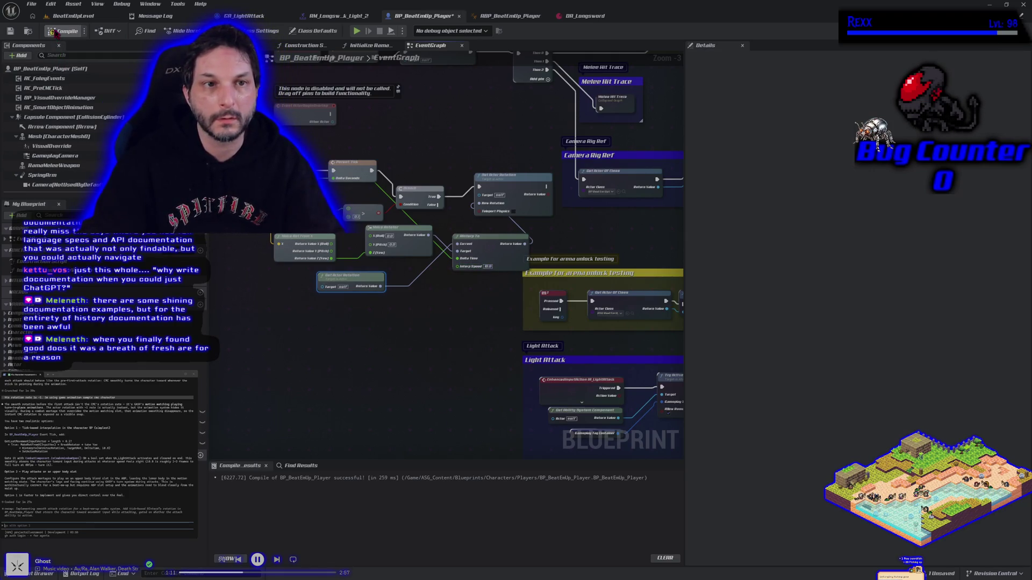
{"action": "left_click", "coordinate": [73, 16]}
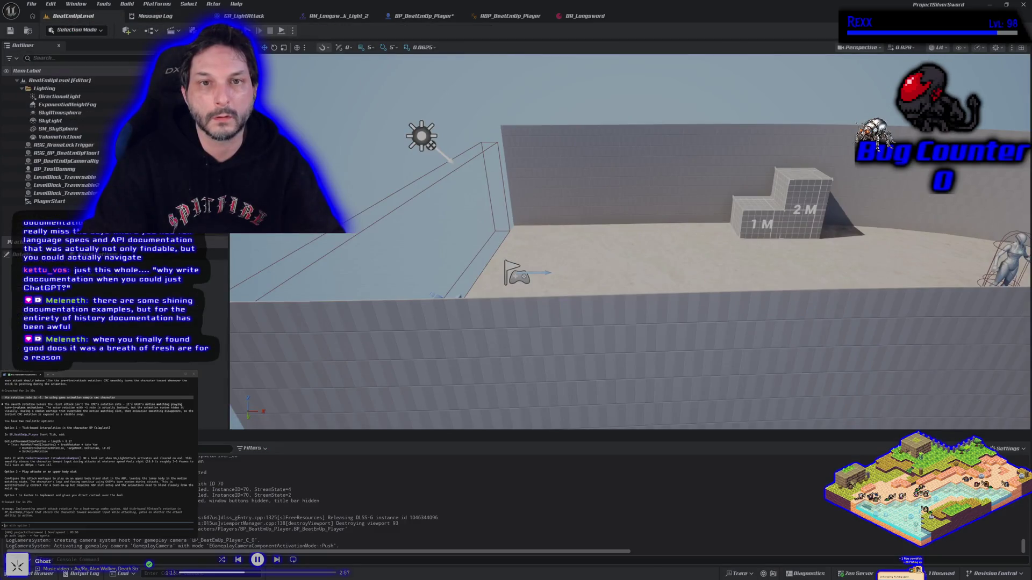
{"action": "key", "text": "alt+p"}
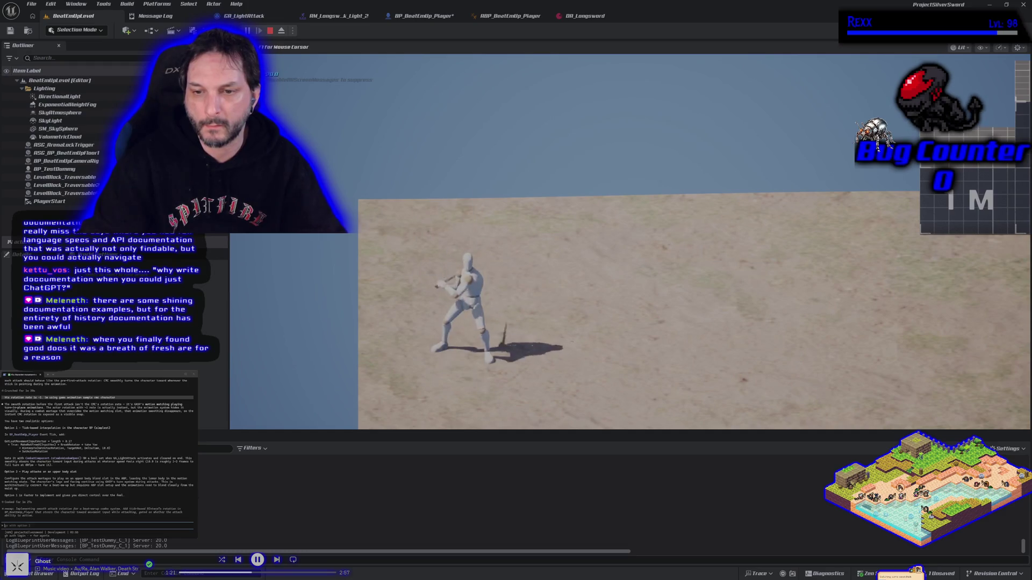
{"action": "key", "text": "Escape"}
Pan the player graph to review the rotation nodes, then return to the level
{"action": "left_click", "coordinate": [425, 15]}
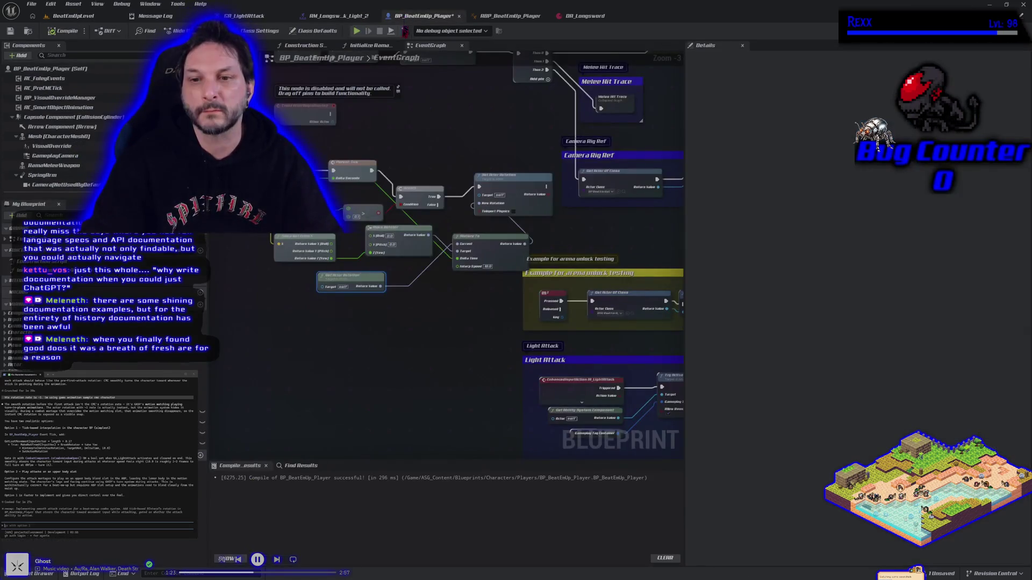
{"action": "left_click_drag", "start_coordinate": [475, 340], "coordinate": [444, 333]}
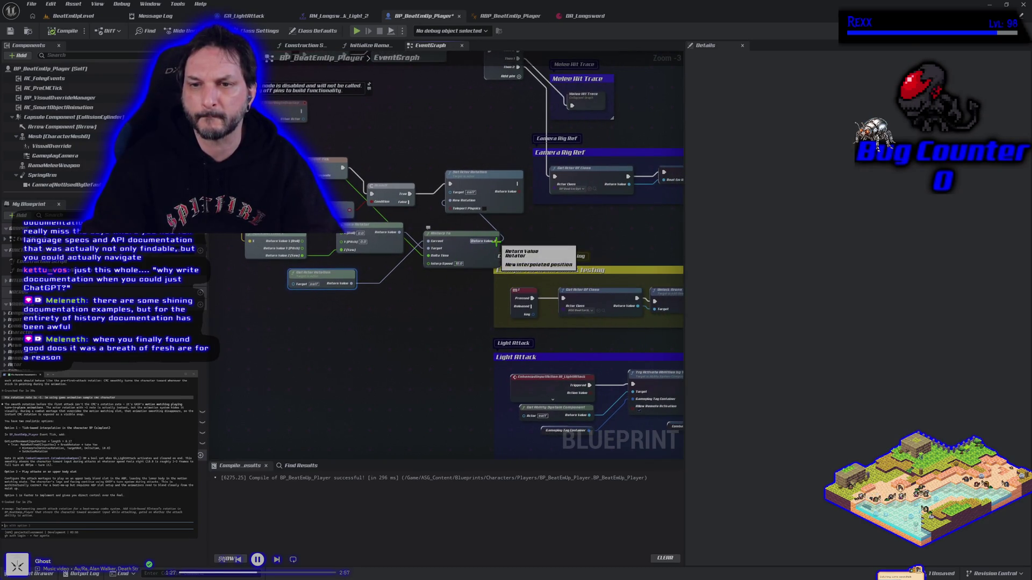
{"action": "left_click_drag", "start_coordinate": [438, 213], "coordinate": [529, 221]}
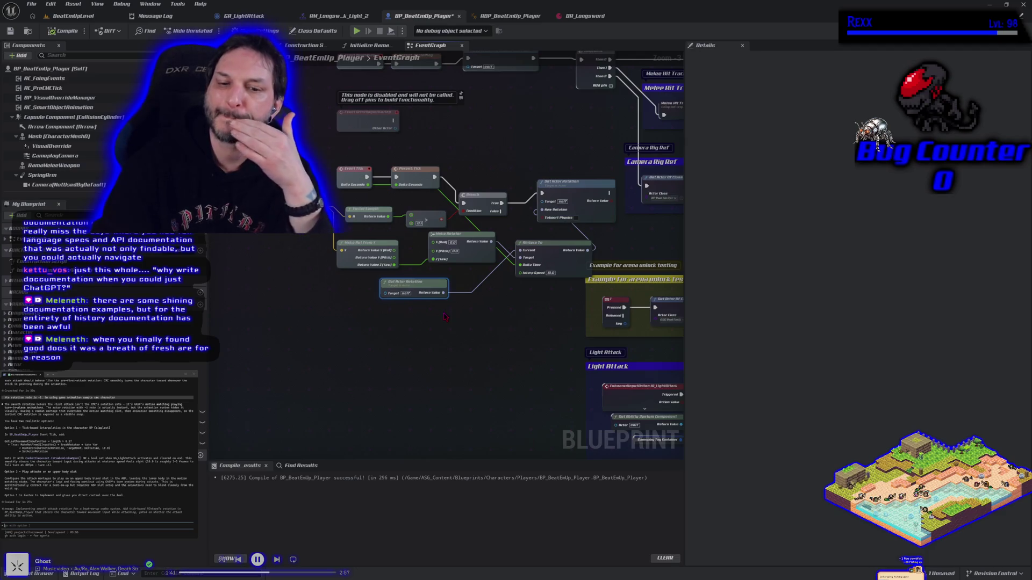
{"action": "left_click", "coordinate": [91, 15]}
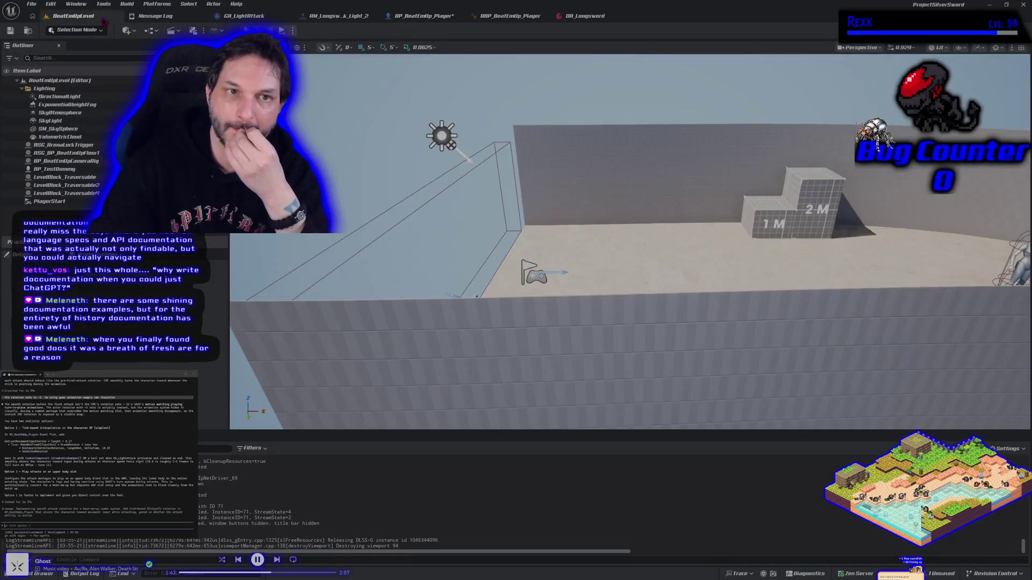
Play-test, recompile BP_BeatEmUp_Player, and play-test the rotation once more
{"action": "left_click", "coordinate": [282, 30]}
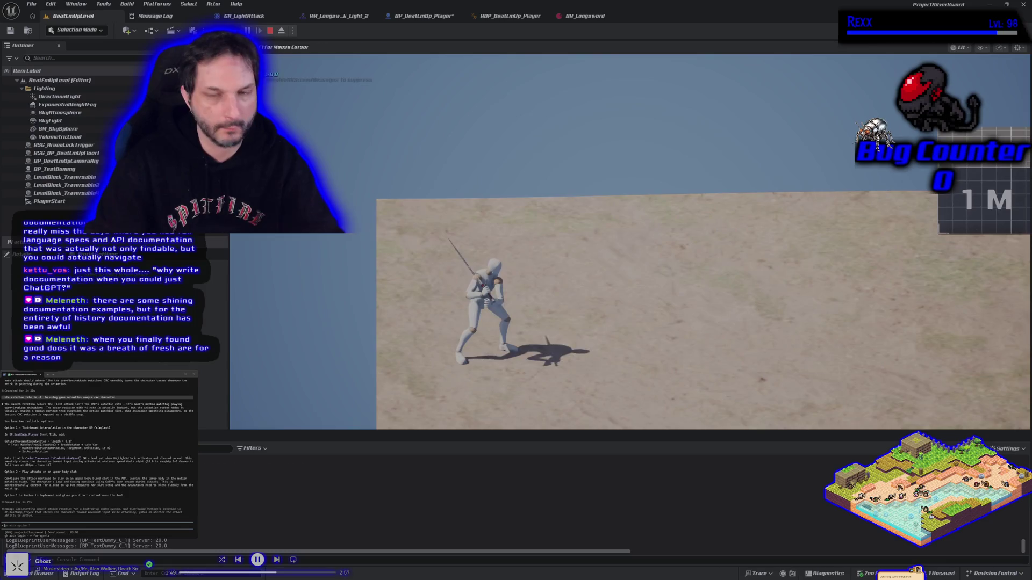
{"action": "key", "text": "Escape"}
{"action": "left_click", "coordinate": [418, 16]}
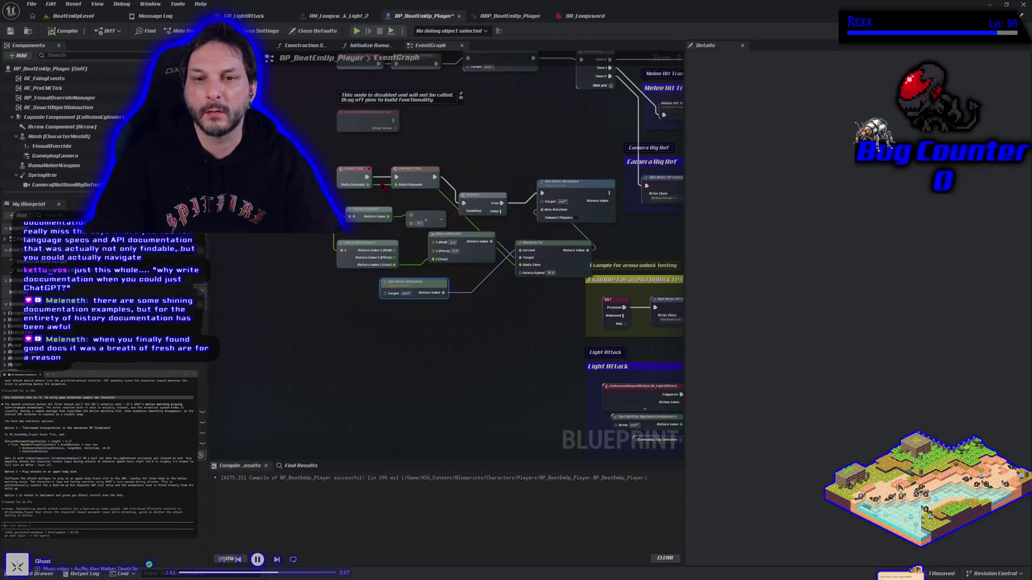
{"action": "left_click", "coordinate": [63, 30]}
{"action": "left_click", "coordinate": [73, 16]}
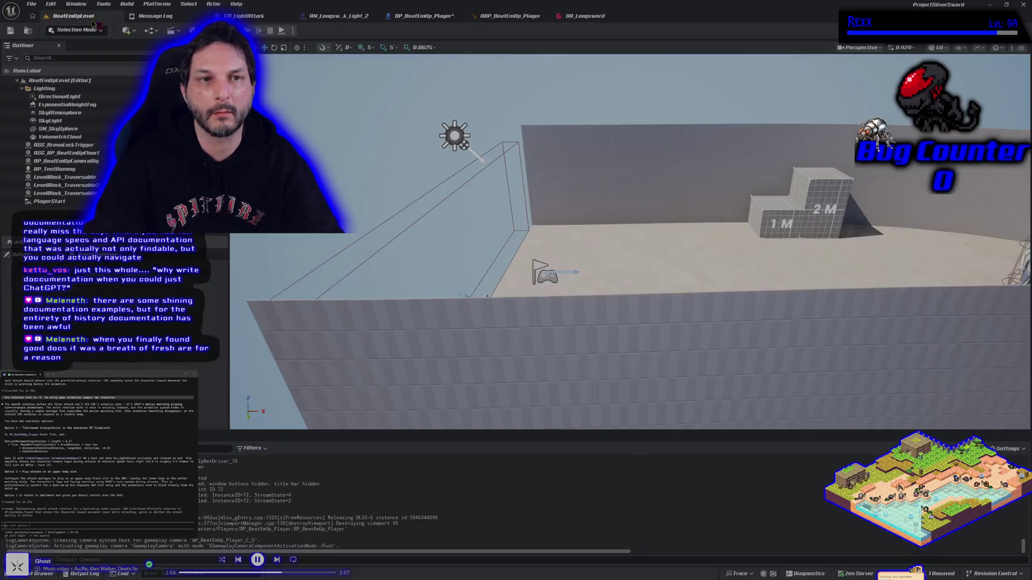
{"action": "key", "text": "alt+p"}
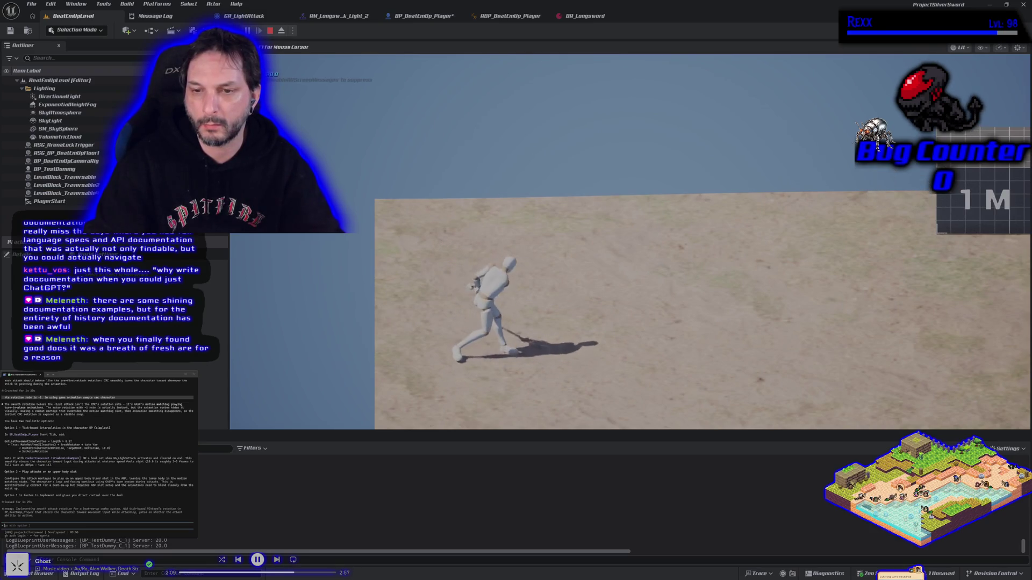
{"action": "key", "text": "Escape"}
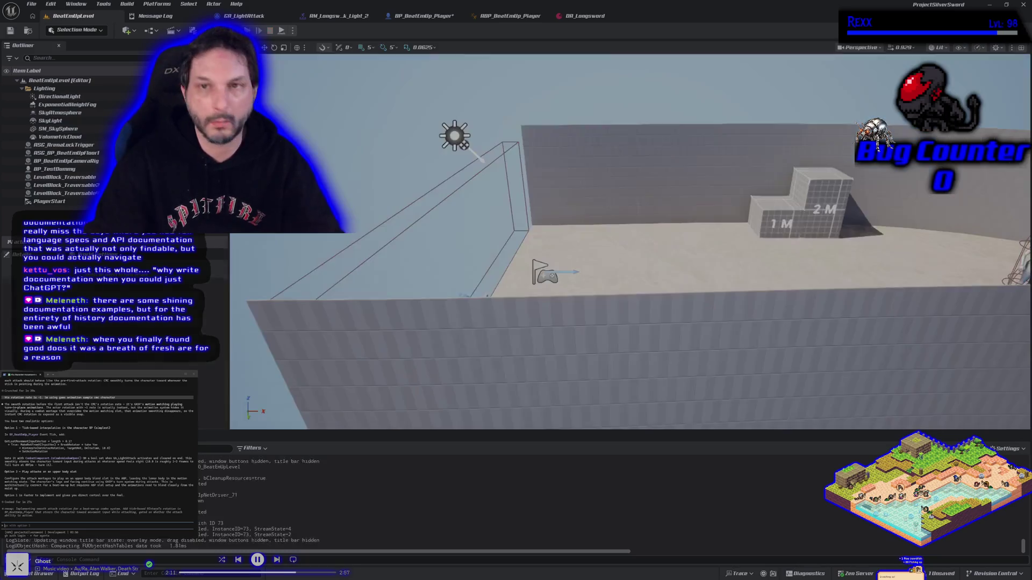
{"action": "left_click", "coordinate": [417, 16]}
Connect Parent: Tick's execution pin to the Branch node and play-test the result
{"action": "left_click_drag", "start_coordinate": [434, 177], "coordinate": [464, 203]}
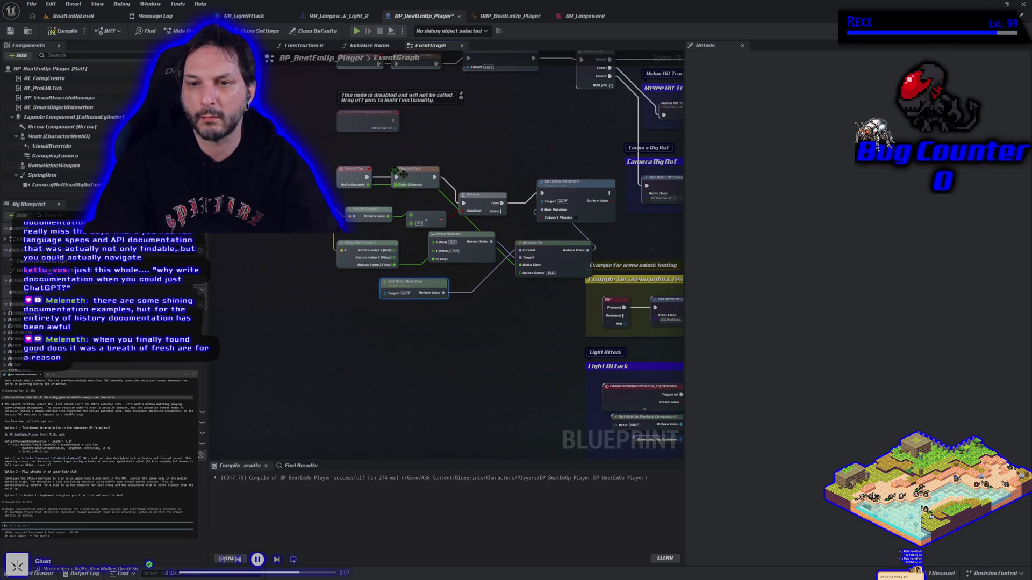
{"action": "left_click", "coordinate": [86, 17]}
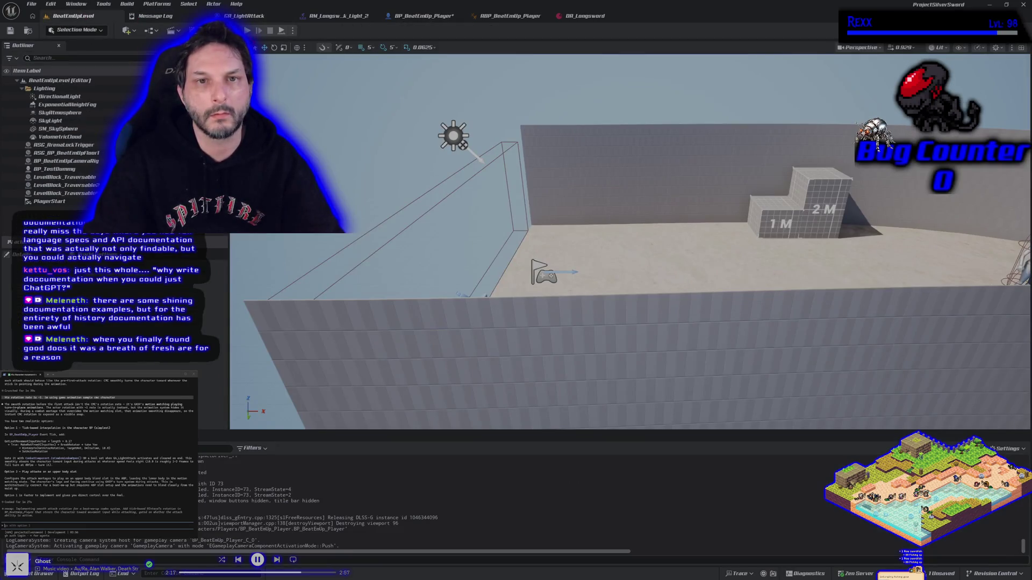
{"action": "key", "text": "alt+p"}
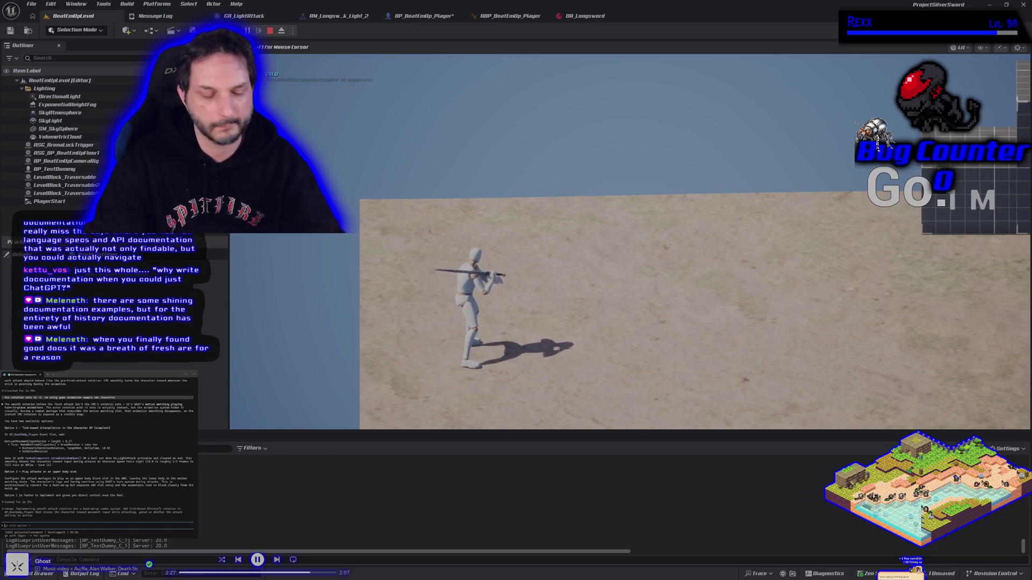
{"action": "key", "text": "Escape"}
{"action": "left_click", "coordinate": [419, 16]}
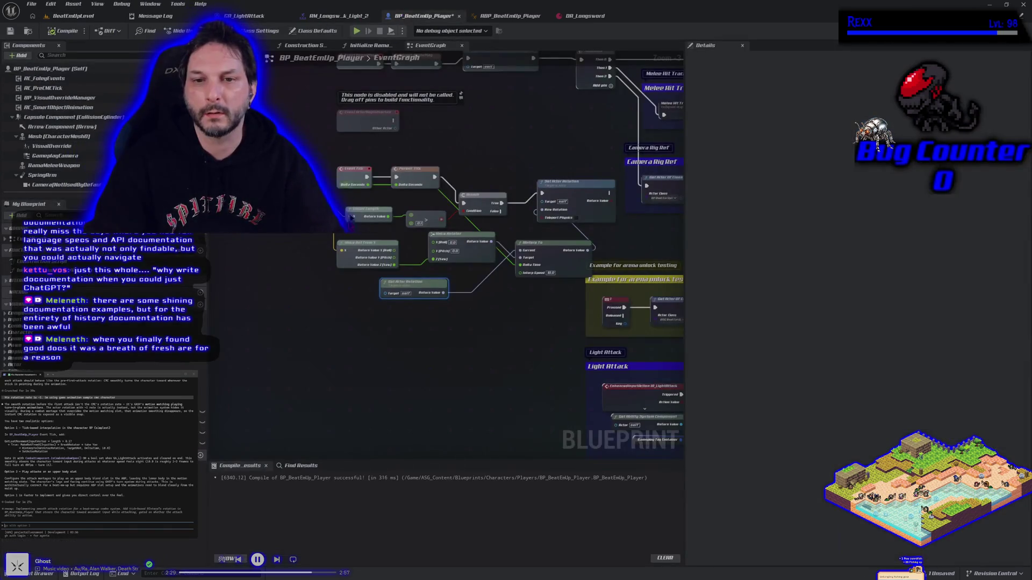
Delete the Branch, Set Actor Rotation, RInterp To and remaining Tick rotation nodes
{"action": "left_click", "coordinate": [483, 195]}
{"action": "key", "text": "Delete"}
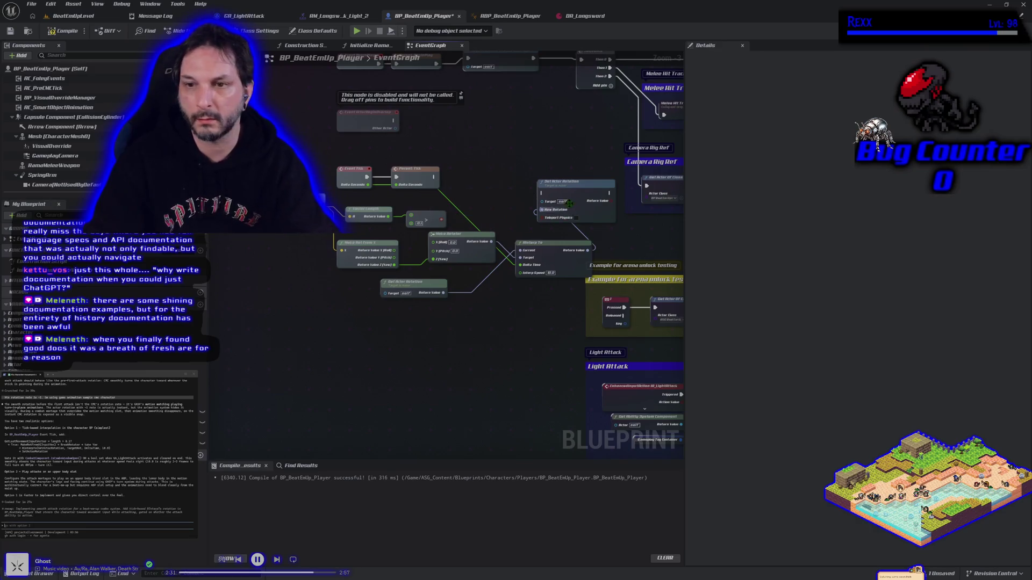
{"action": "left_click", "coordinate": [565, 183]}
{"action": "key", "text": "Delete"}
{"action": "left_click", "coordinate": [547, 252]}
{"action": "key", "text": "Delete"}
{"action": "left_click_drag", "start_coordinate": [495, 306], "coordinate": [333, 204]}
{"action": "key", "text": "Delete"}
Compile and save BP_BeatEmUp_Player, then return to BeatEmUpLevel
{"action": "left_click", "coordinate": [63, 30]}
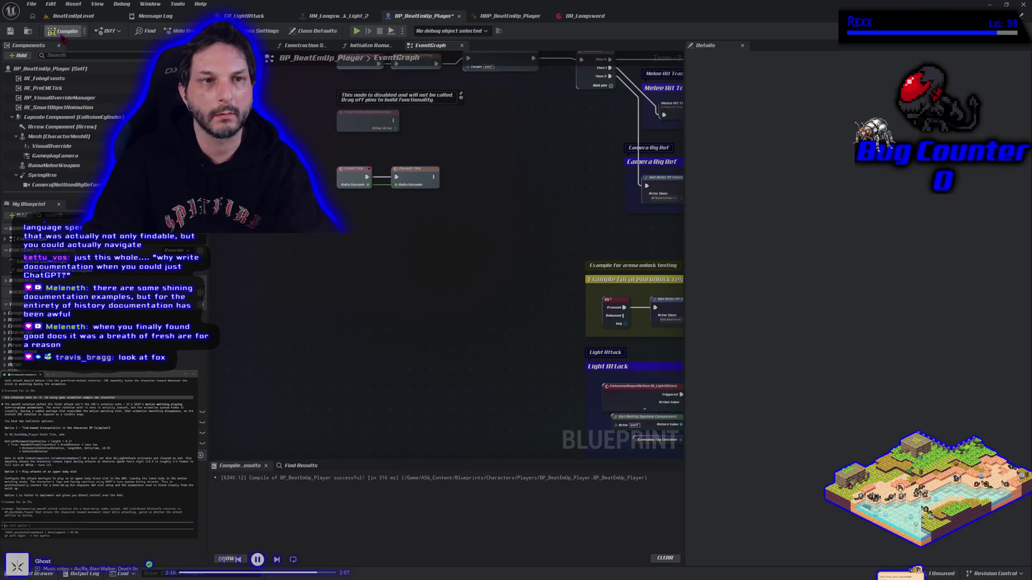
{"action": "left_click", "coordinate": [10, 30]}
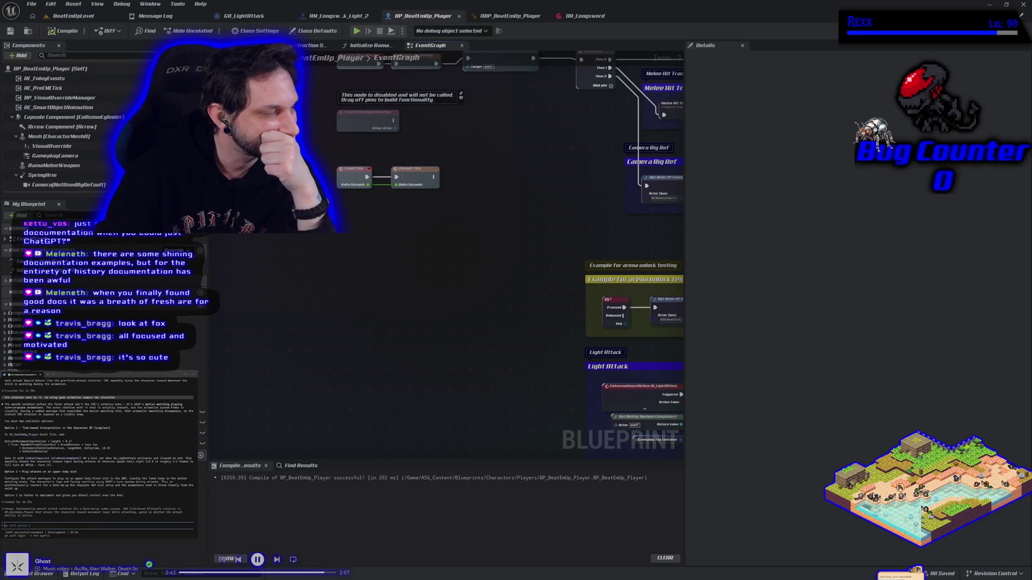
{"action": "left_click_drag", "start_coordinate": [371, 278], "coordinate": [296, 324]}
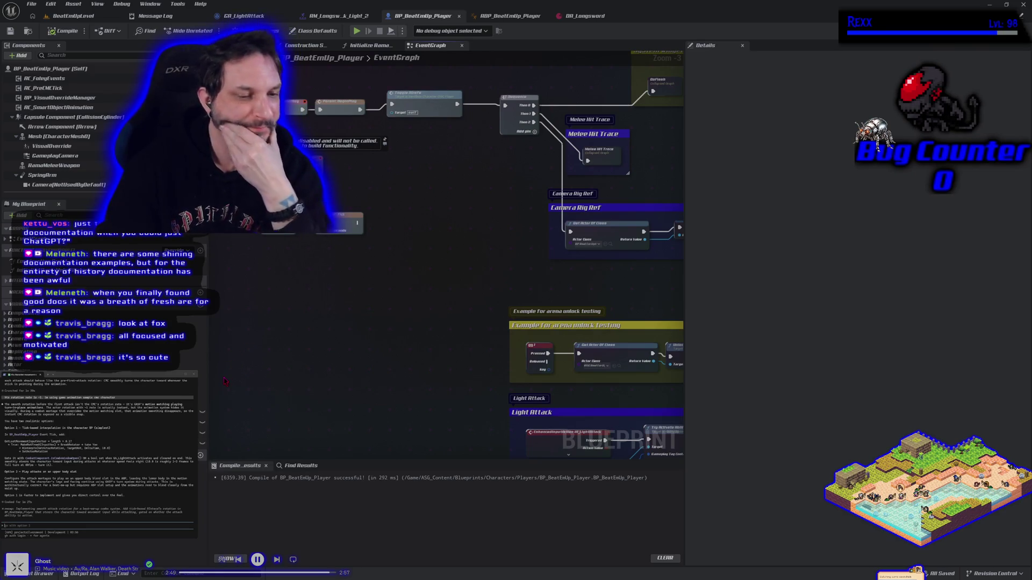
{"action": "left_click", "coordinate": [70, 16]}
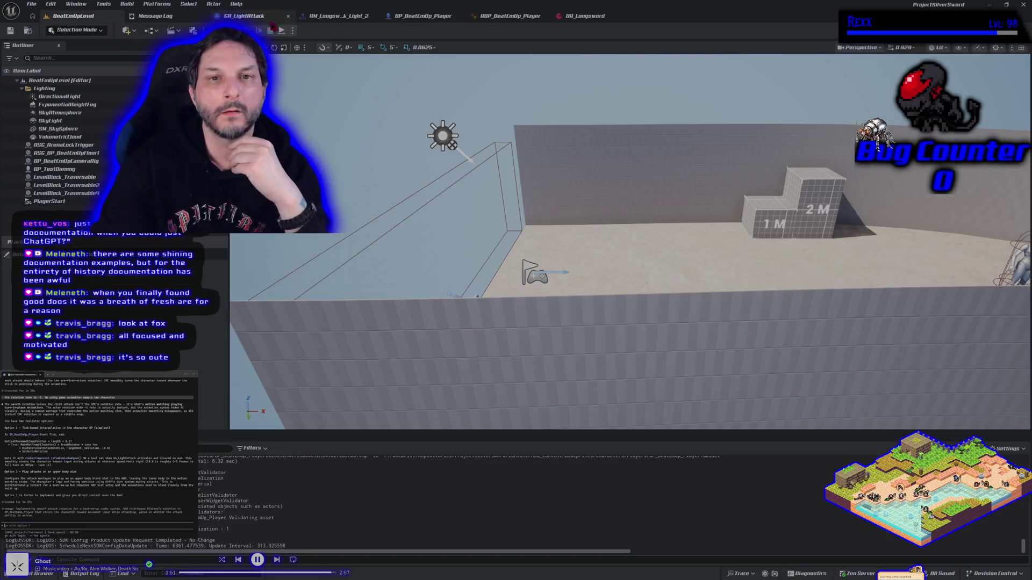
Play-test a light sword attack in BeatEmUpLevel, then open ABP_BeatEmUp_Player's EventGraph
{"action": "key", "text": "alt+p"}
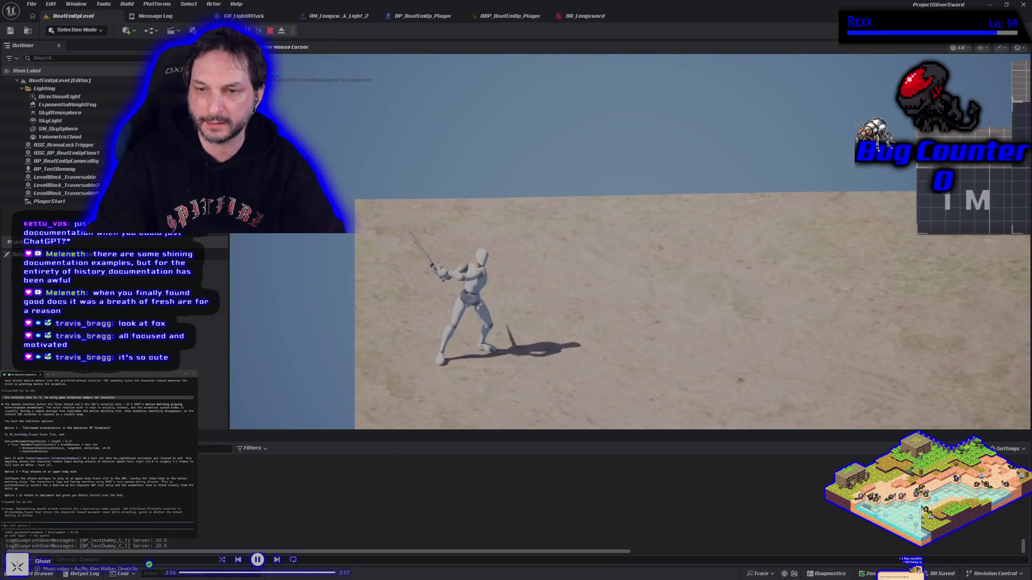
{"action": "left_click", "coordinate": [630, 242]}
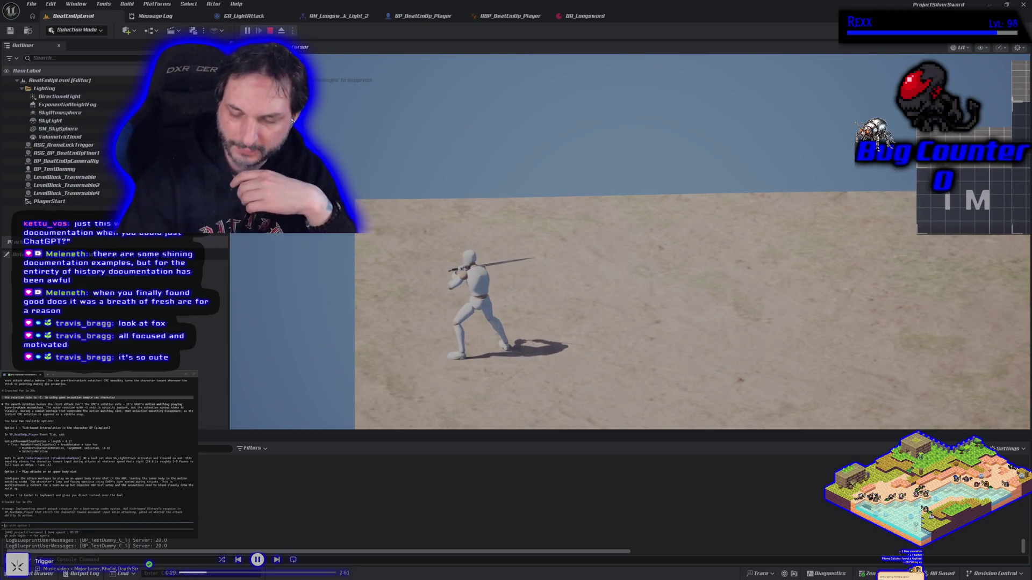
{"action": "key", "text": "Escape"}
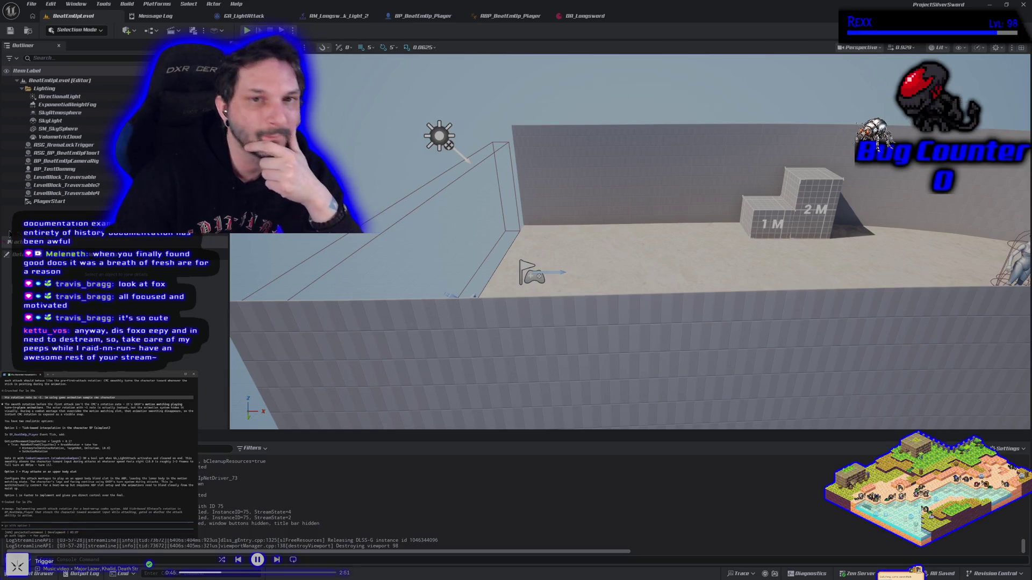
{"action": "left_click", "coordinate": [528, 18]}
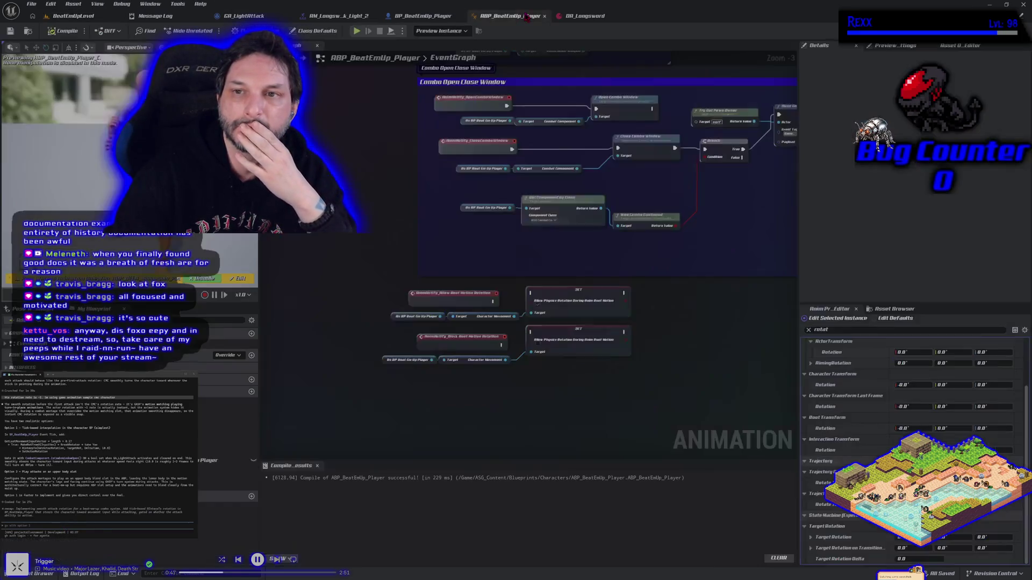
Wire the Allow and Block Root Motion Rotation notify events to their SET nodes
{"action": "mouse_move", "coordinate": [493, 303]}
{"action": "left_mouse_down"}
{"action": "mouse_move", "coordinate": [537, 309]}
{"action": "mouse_move", "coordinate": [531, 294]}
{"action": "left_mouse_up"}
{"action": "mouse_move", "coordinate": [502, 345]}
{"action": "left_mouse_down"}
{"action": "mouse_move", "coordinate": [538, 348]}
{"action": "mouse_move", "coordinate": [530, 333]}
{"action": "left_mouse_up"}
{"action": "mouse_move", "coordinate": [553, 455]}
{"action": "left_mouse_down"}
{"action": "mouse_move", "coordinate": [491, 439]}
{"action": "mouse_move", "coordinate": [449, 374]}
{"action": "left_mouse_up"}
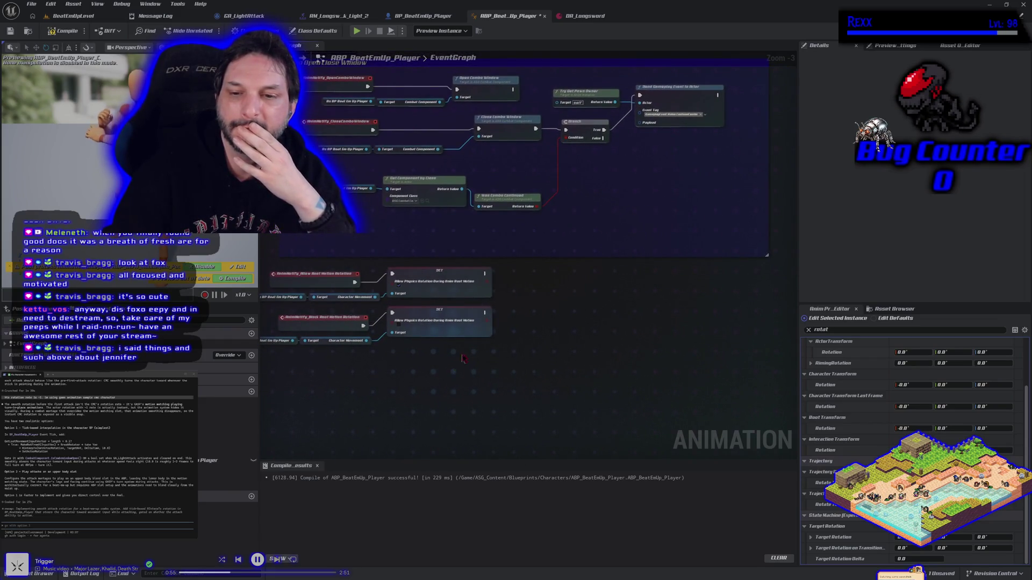
Add a Set Rotation Rate node off Character Movement, running after the allow SET
{"action": "mouse_move", "coordinate": [366, 296]}
{"action": "left_mouse_down"}
{"action": "mouse_move", "coordinate": [519, 307]}
{"action": "mouse_move", "coordinate": [505, 291]}
{"action": "left_mouse_up"}
{"action": "type", "text": "set rotatio"}
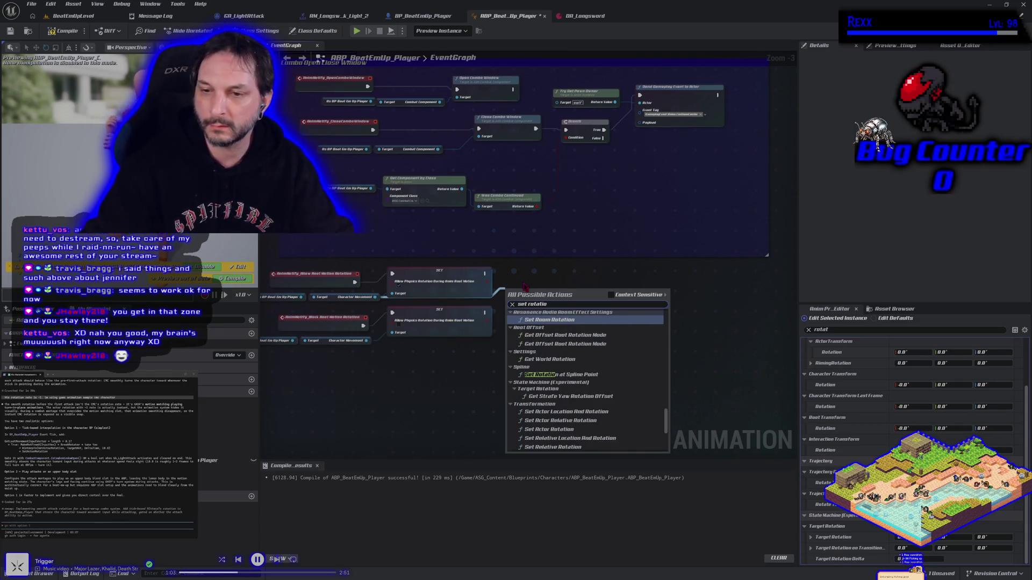
{"action": "type", "text": "n rate"}
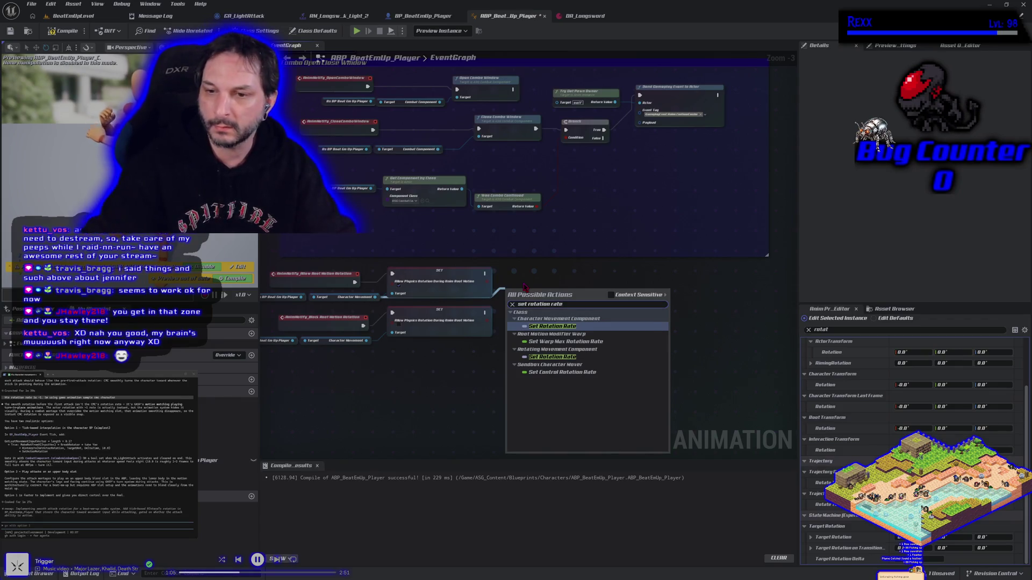
{"action": "left_click", "coordinate": [574, 326]}
{"action": "left_click_drag", "start_coordinate": [547, 302], "coordinate": [574, 302]}
{"action": "left_click", "coordinate": [578, 308]}
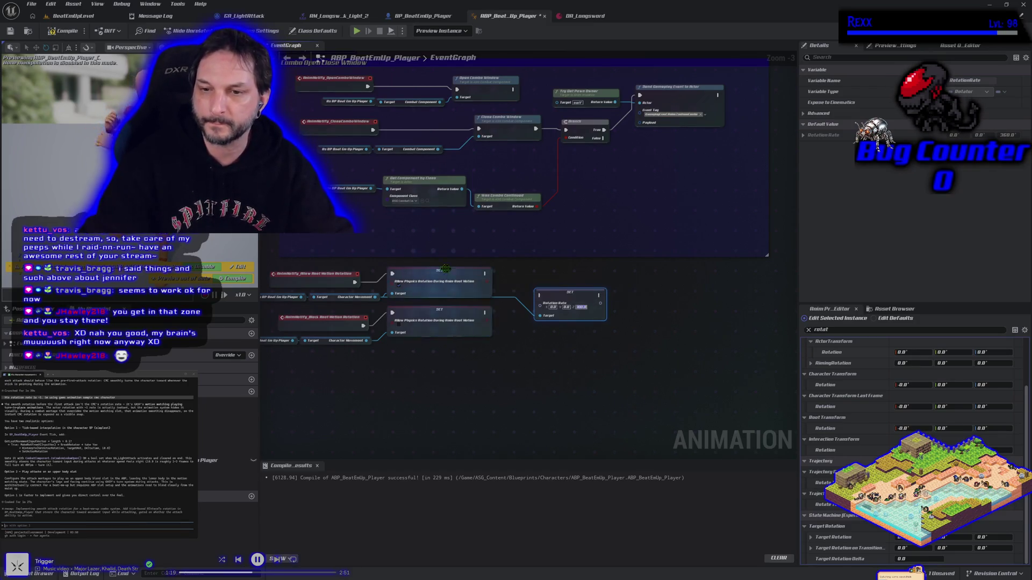
{"action": "left_click_drag", "start_coordinate": [486, 273], "coordinate": [540, 295]}
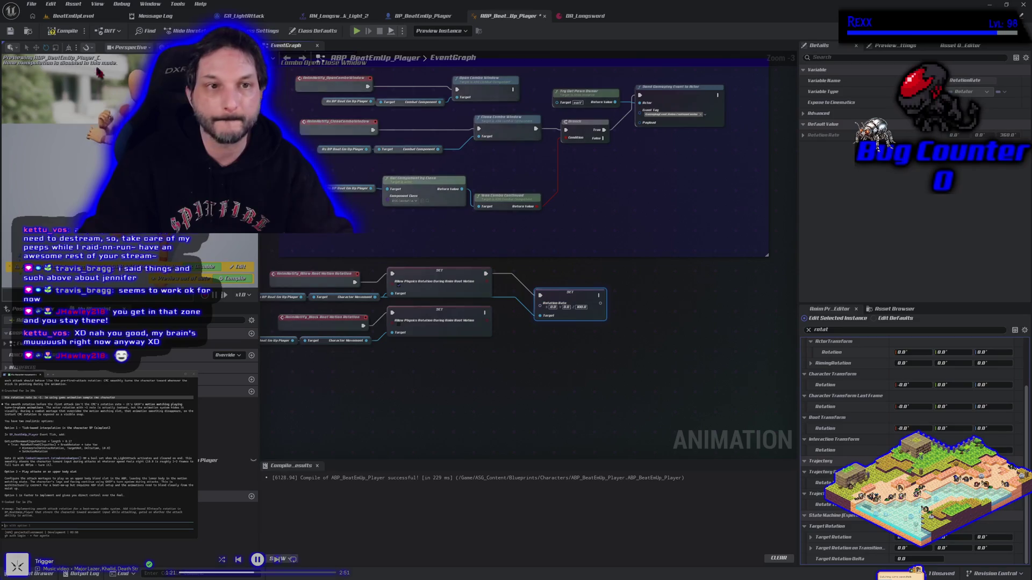
Compile the animation Blueprint, play-test turning, and set the Rotation Rate to 10
{"action": "left_click", "coordinate": [61, 31]}
{"action": "left_click", "coordinate": [73, 16]}
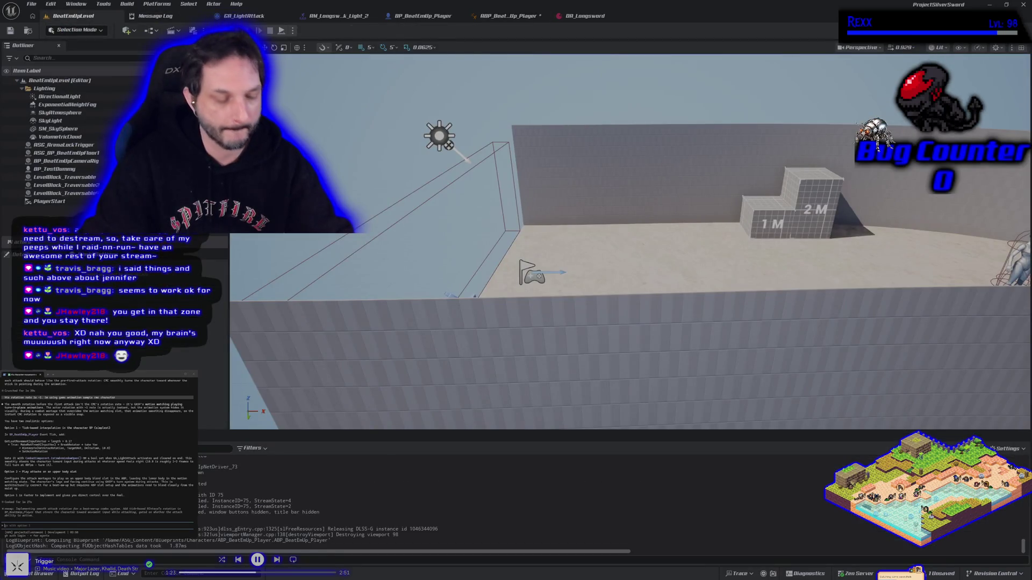
{"action": "key", "text": "alt+p"}
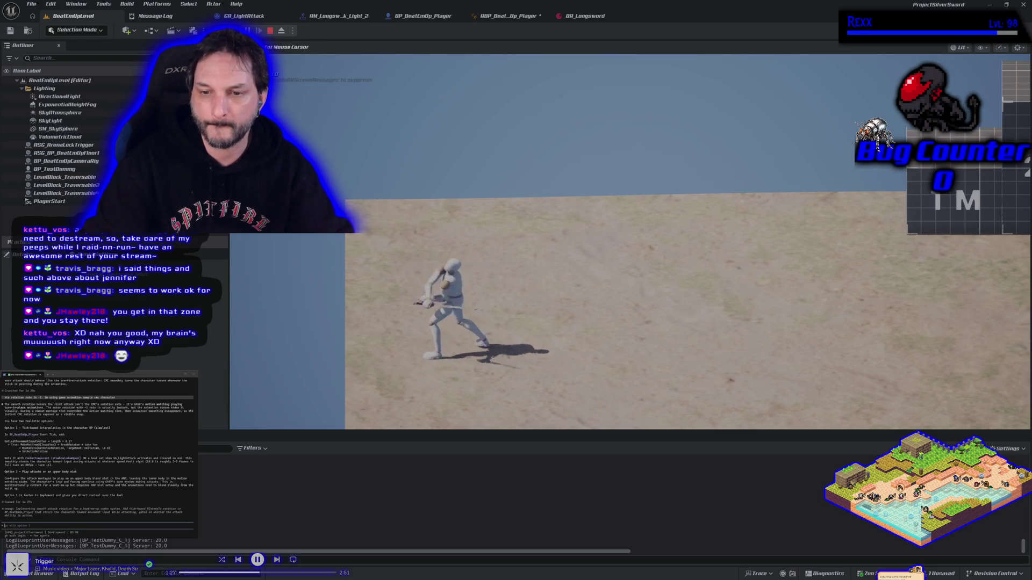
{"action": "key", "text": "Escape"}
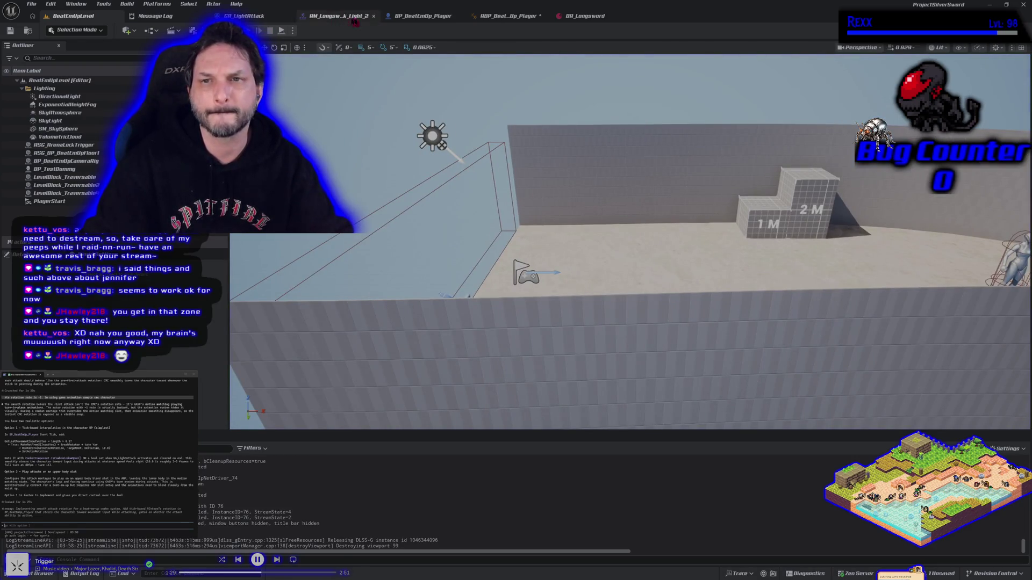
{"action": "left_click", "coordinate": [506, 16]}
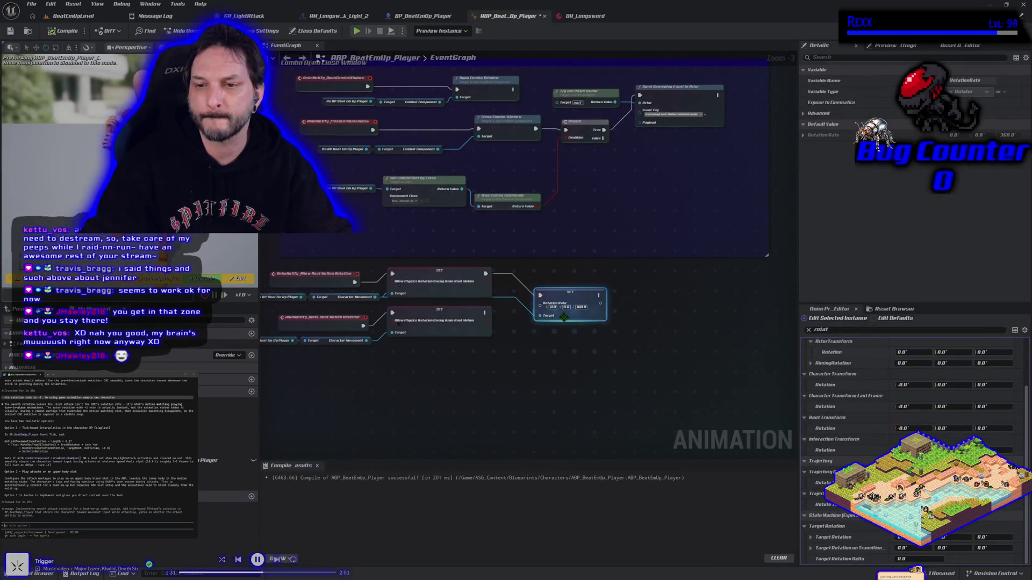
{"action": "type", "text": "10"}
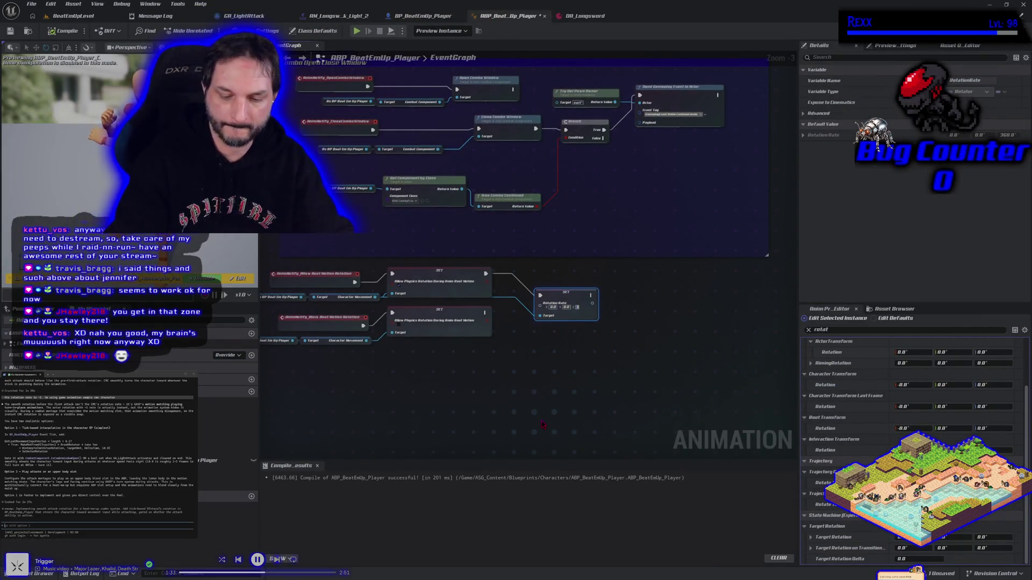
Compile with Rotation Rate 10.0 and play-test a sword attack
{"action": "left_click", "coordinate": [67, 31]}
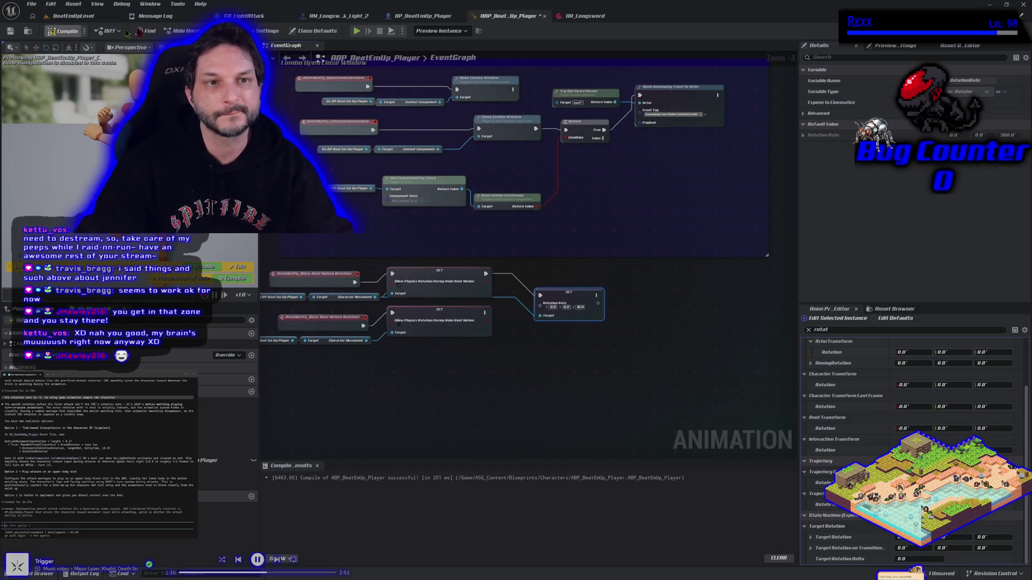
{"action": "left_click", "coordinate": [356, 33]}
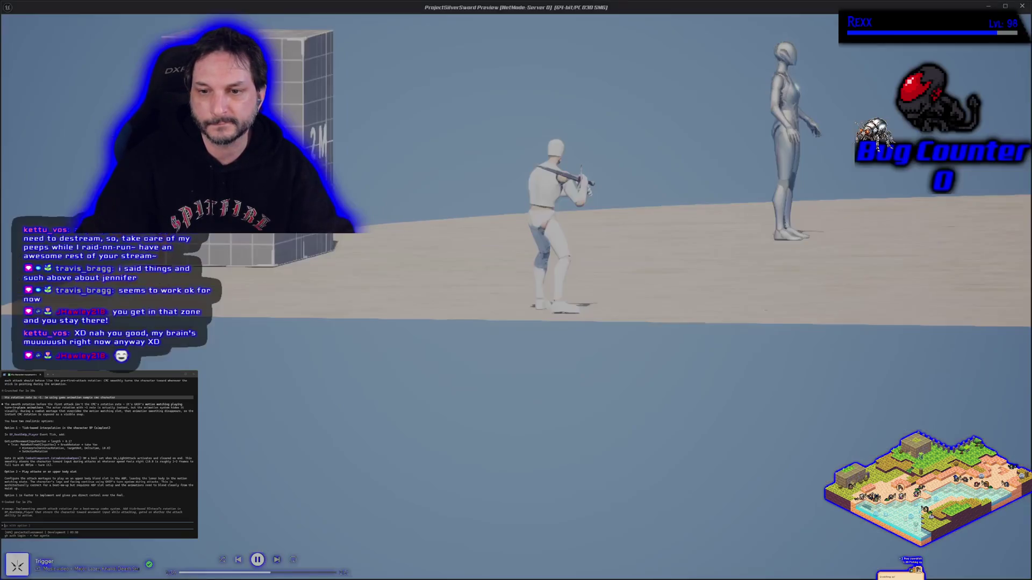
{"action": "key", "text": "a"}
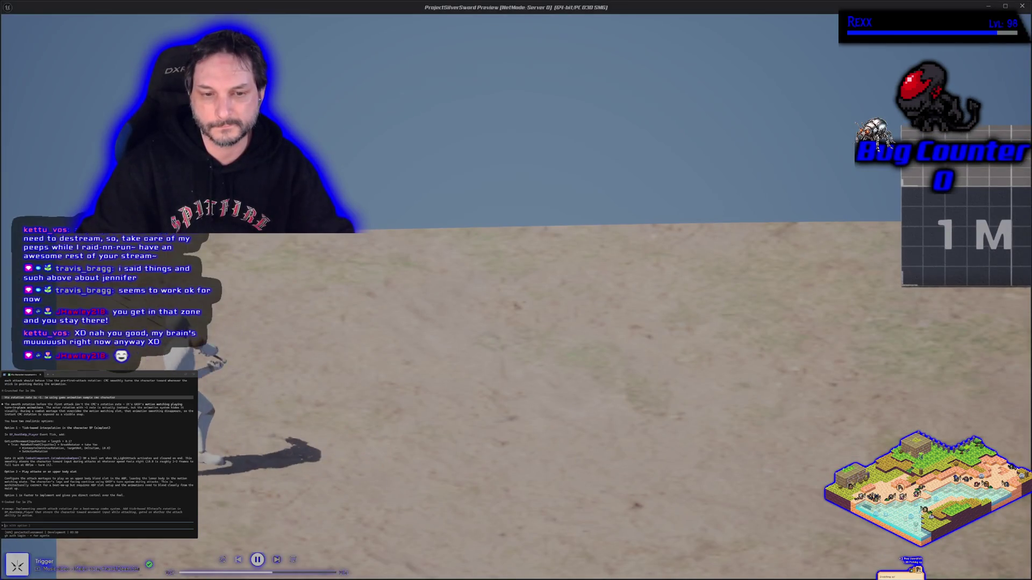
{"action": "key", "text": "Escape"}
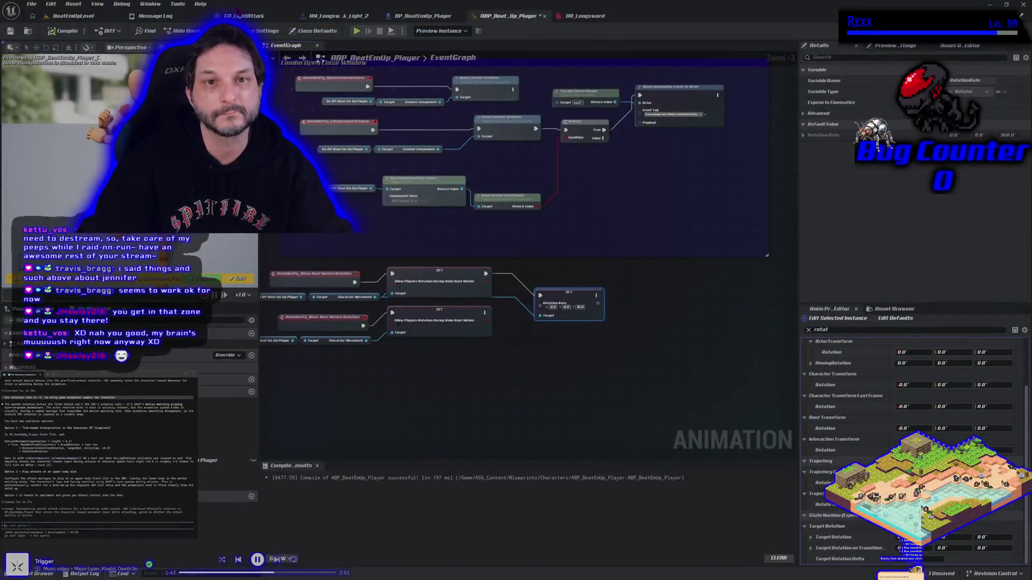
Check the AM_Longsword_Attack_Light_2 montage, play-test the attack again, and return to ABP_BeatEmUp_Player
{"action": "left_click", "coordinate": [324, 17]}
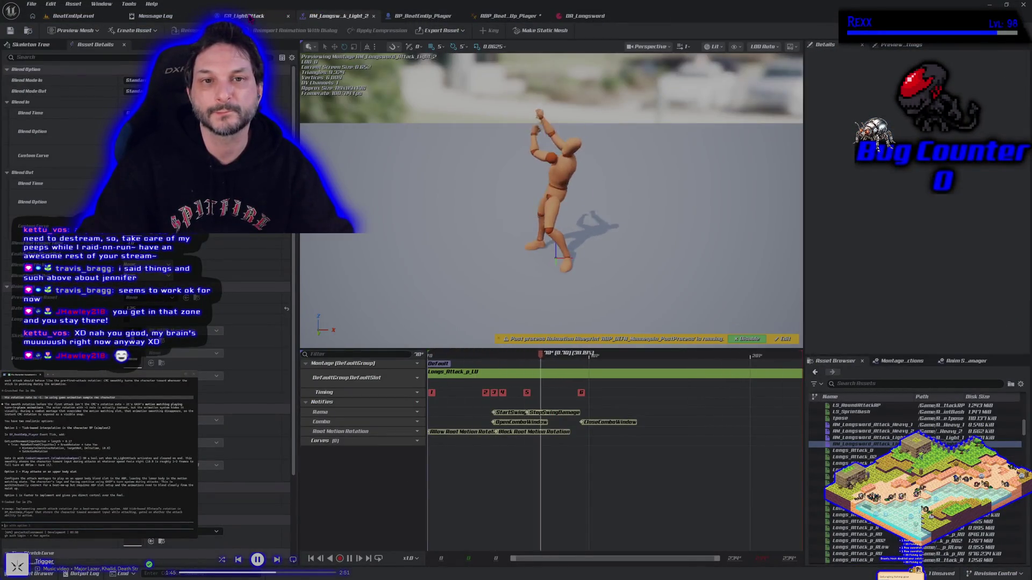
{"action": "left_click", "coordinate": [126, 17]}
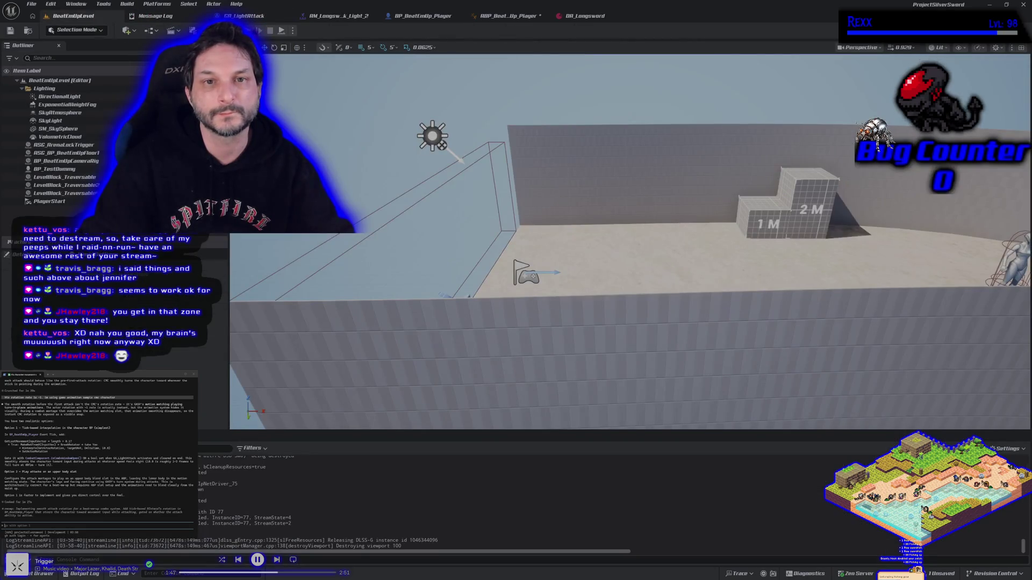
{"action": "key", "text": "alt+p"}
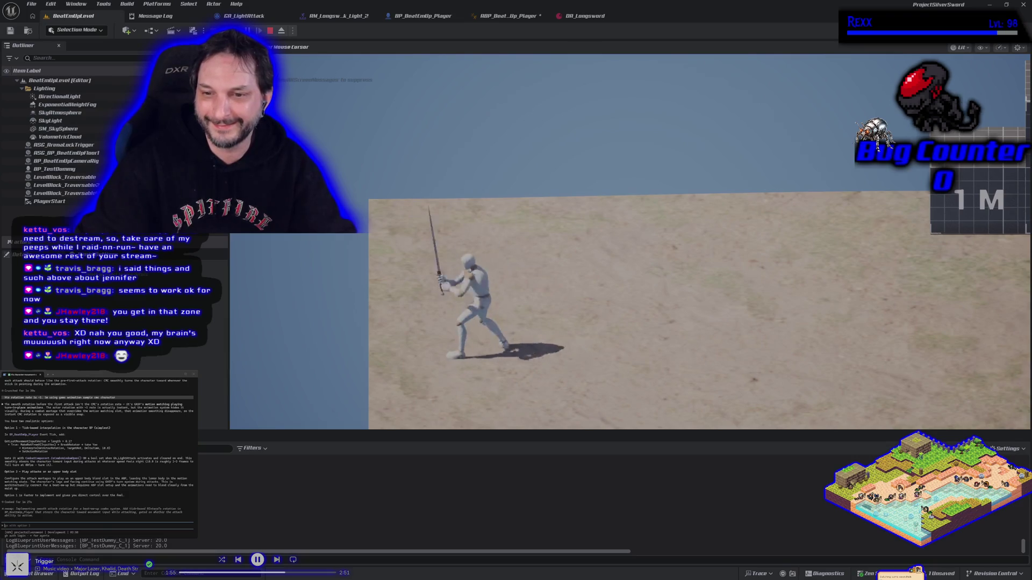
{"action": "key", "text": "Escape"}
{"action": "left_click", "coordinate": [520, 19]}
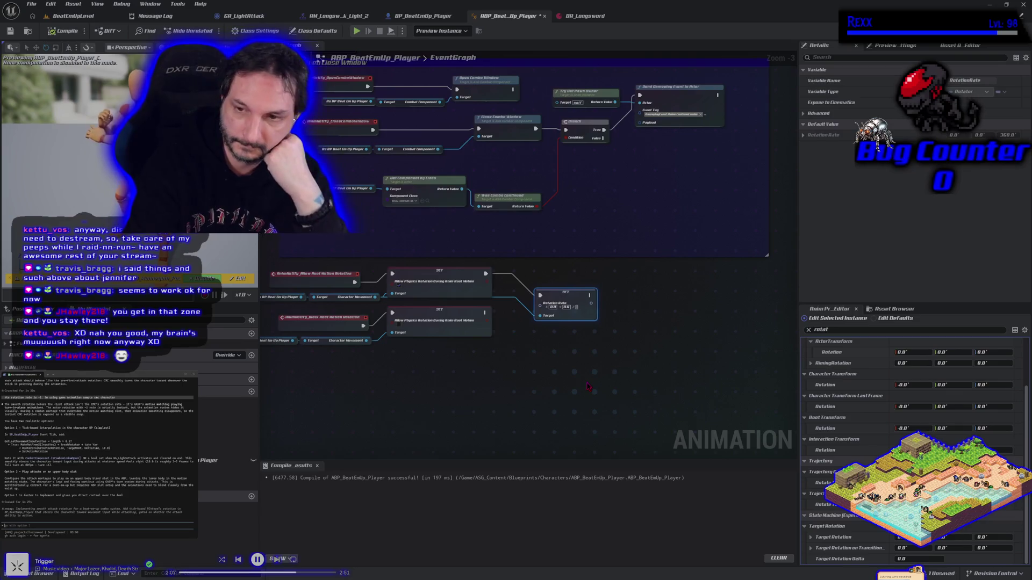
Delete the Set Rotation Rate node and recompile the animation Blueprint
{"action": "left_click", "coordinate": [589, 348]}
{"action": "left_click", "coordinate": [563, 300]}
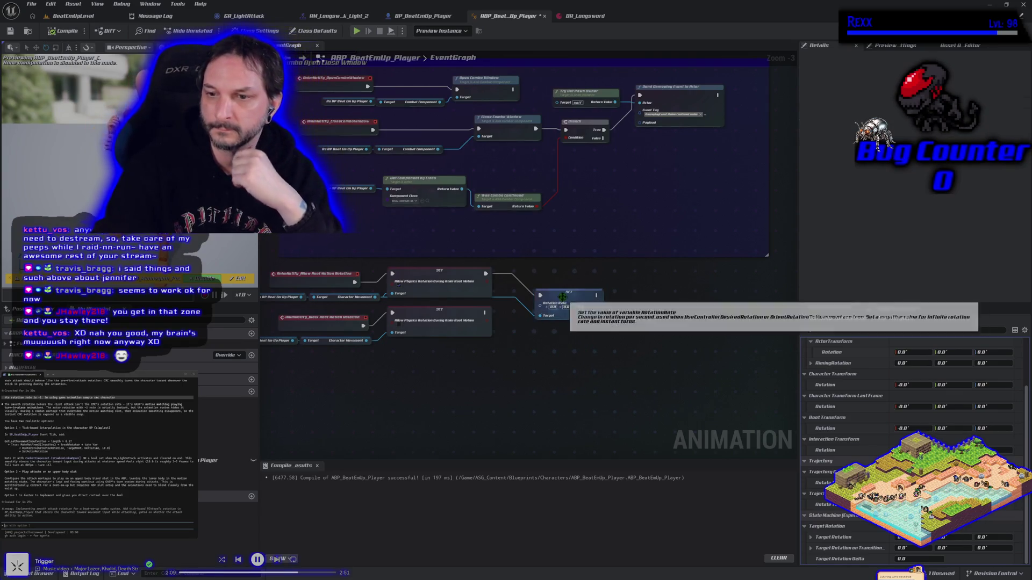
{"action": "key", "text": "Delete"}
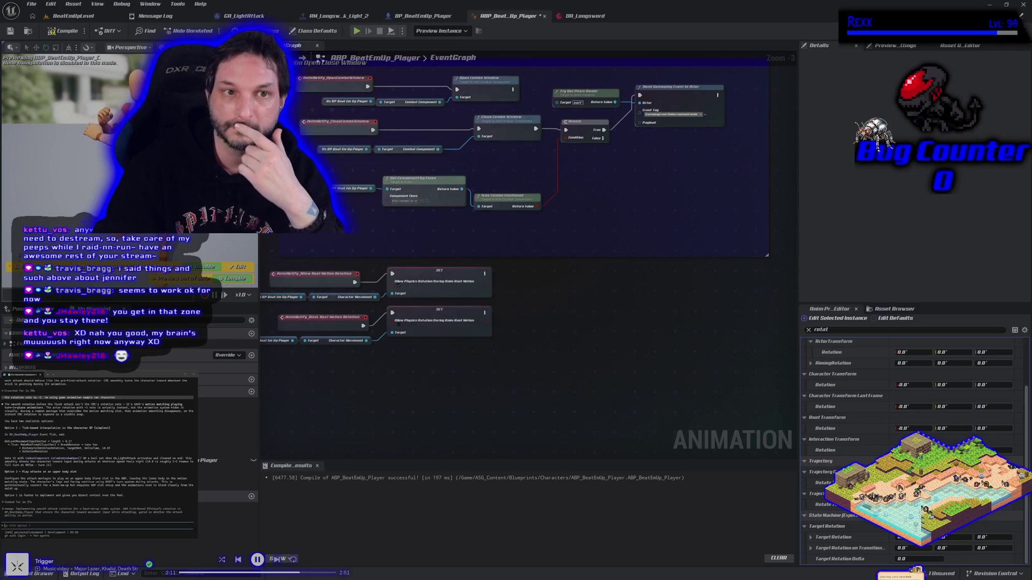
{"action": "left_click", "coordinate": [60, 33]}
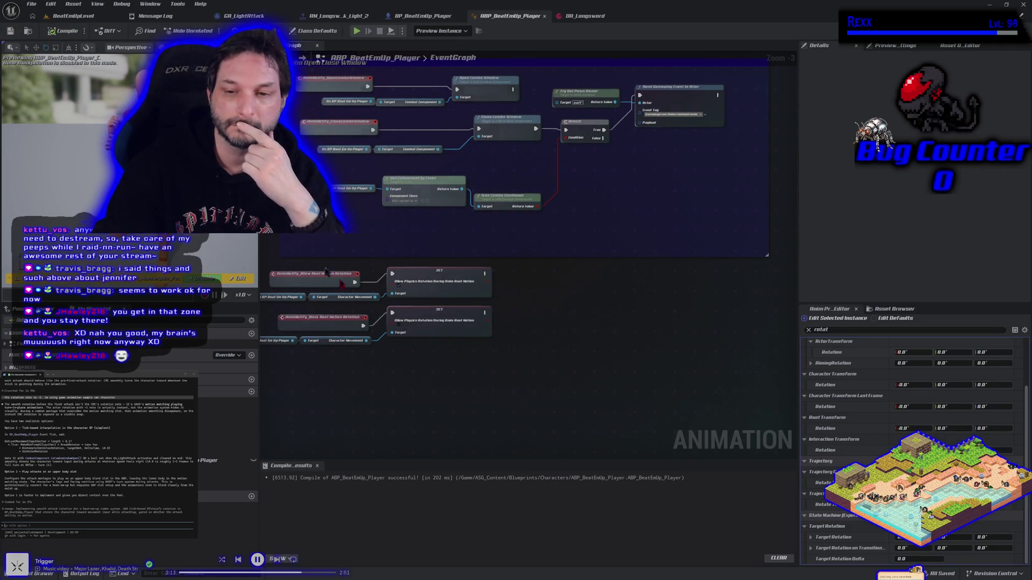
Pan to the Combo Open Close Window comment, then start a play session in BeatEmUpLevel
{"action": "scroll", "coordinate": [415, 372], "scroll_direction": "down", "scroll_amount": 2}
{"action": "scroll", "coordinate": [416, 372], "scroll_direction": "up", "scroll_amount": 2}
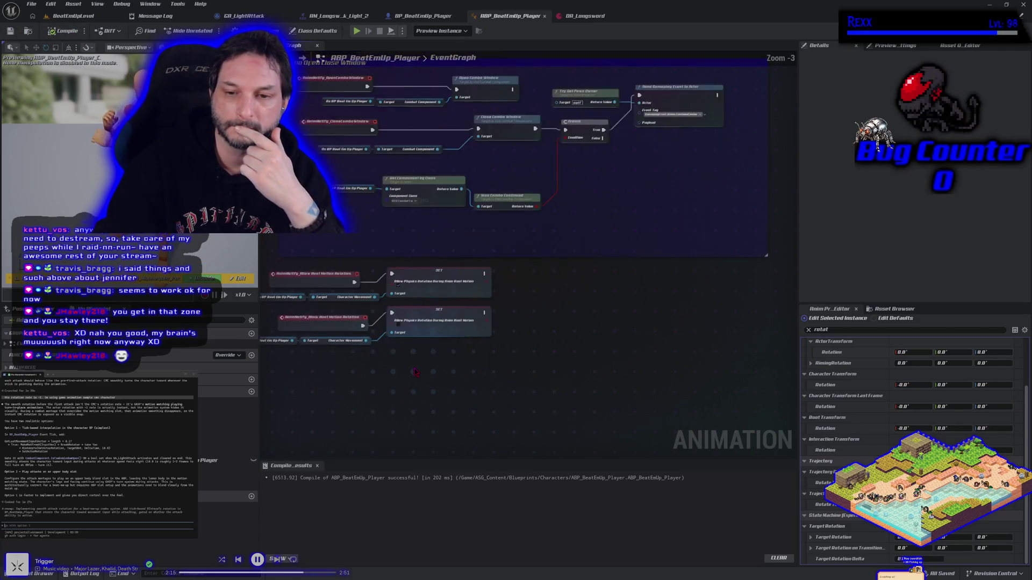
{"action": "left_click_drag", "start_coordinate": [416, 372], "coordinate": [457, 398]}
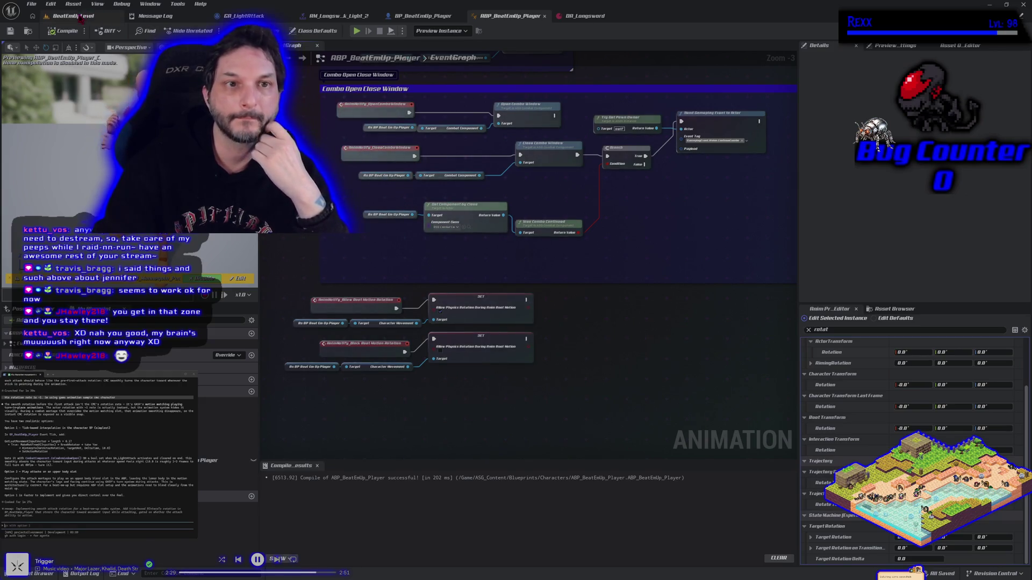
{"action": "left_click", "coordinate": [73, 16]}
{"action": "key", "text": "alt+p"}
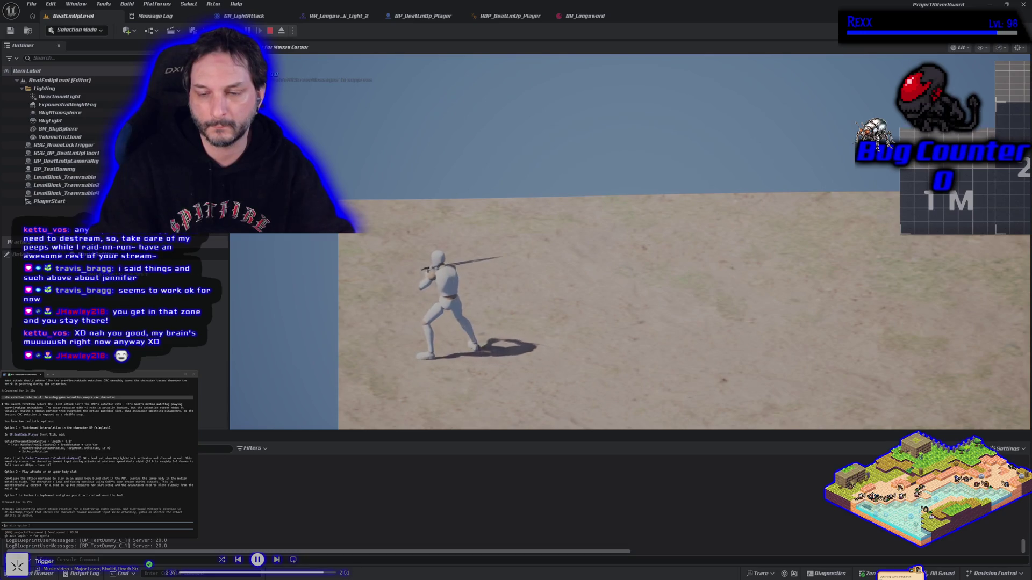
{"action": "key", "text": "Escape"}
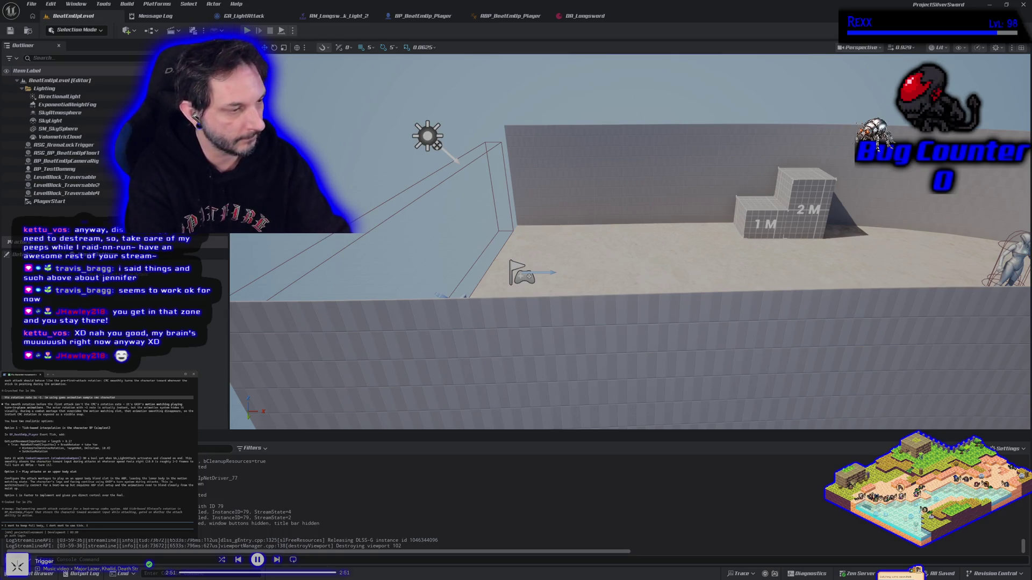
{"action": "type", "text": "the"}
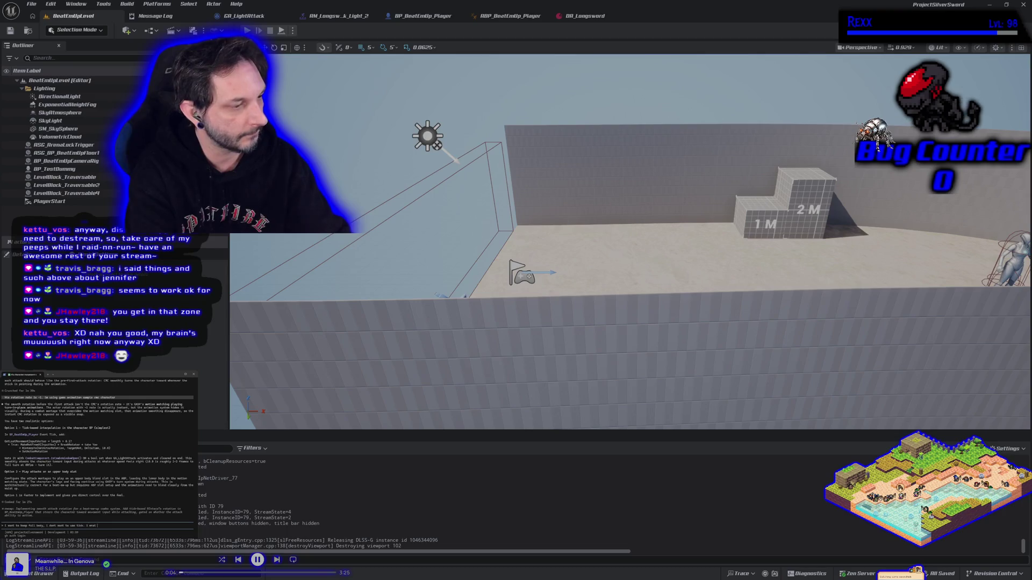
{"action": "type", "text": "ant"}
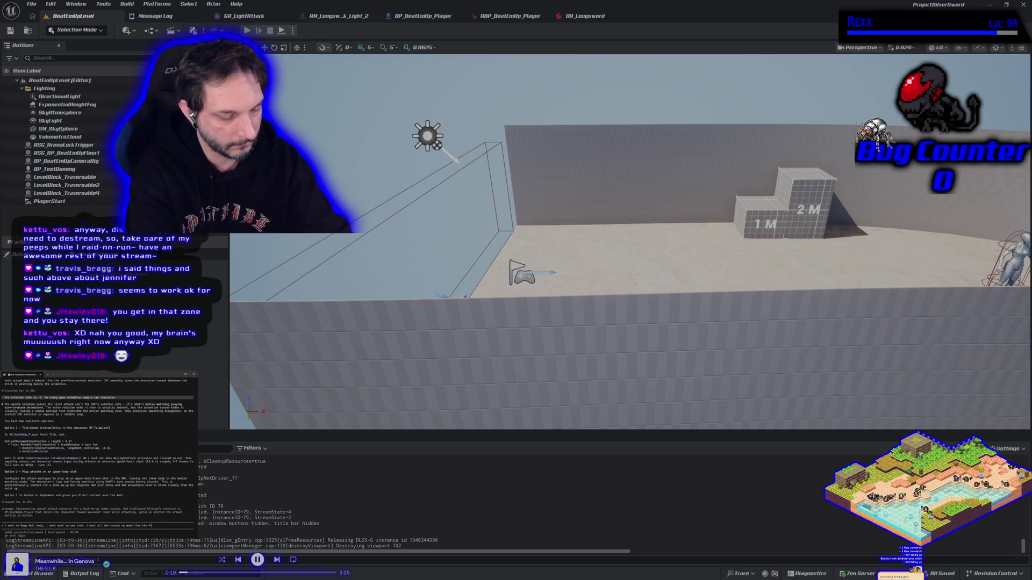
{"action": "key", "text": "Return"}
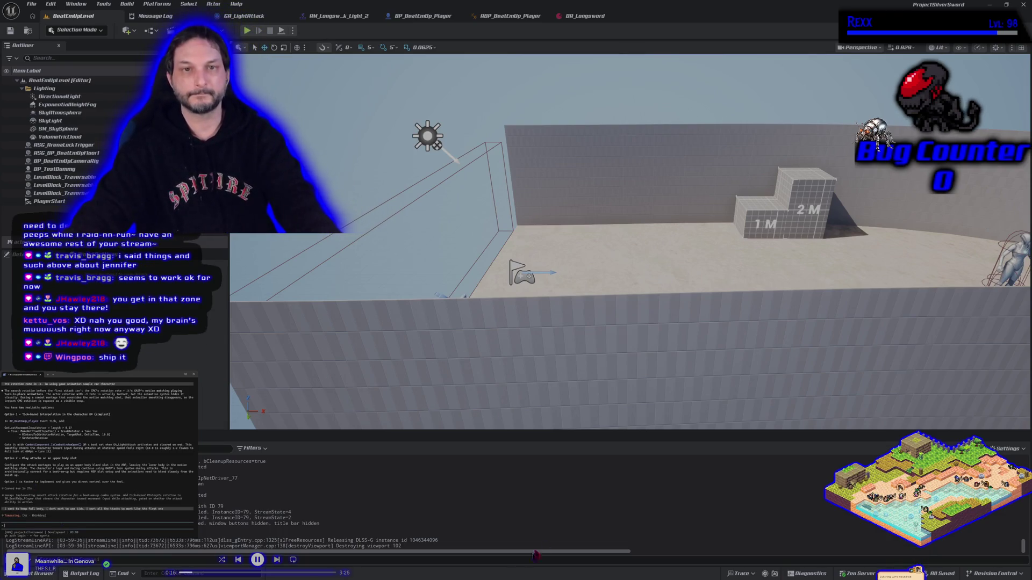
{"action": "key", "text": "alt+p"}
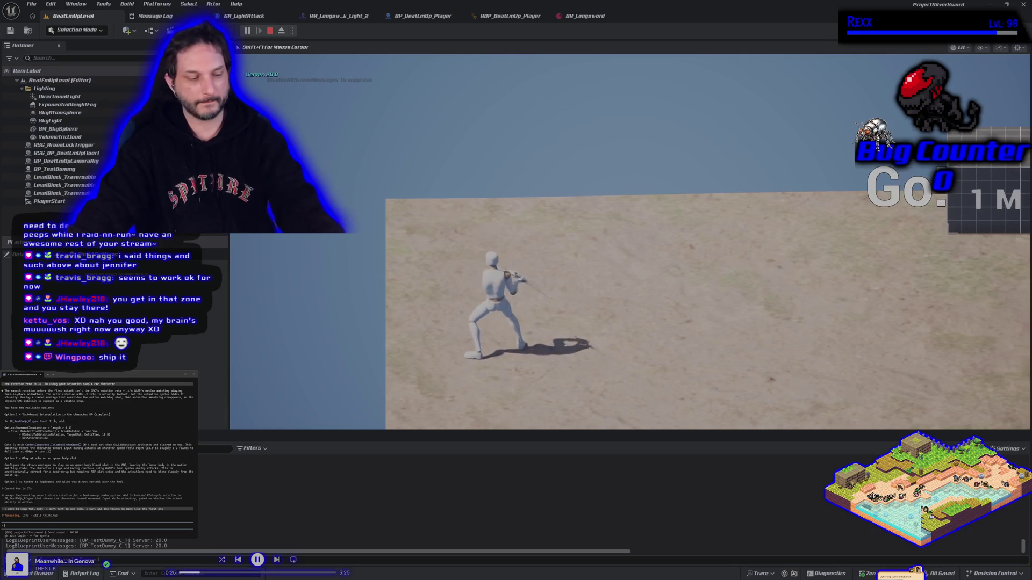
{"action": "key", "text": "Escape"}
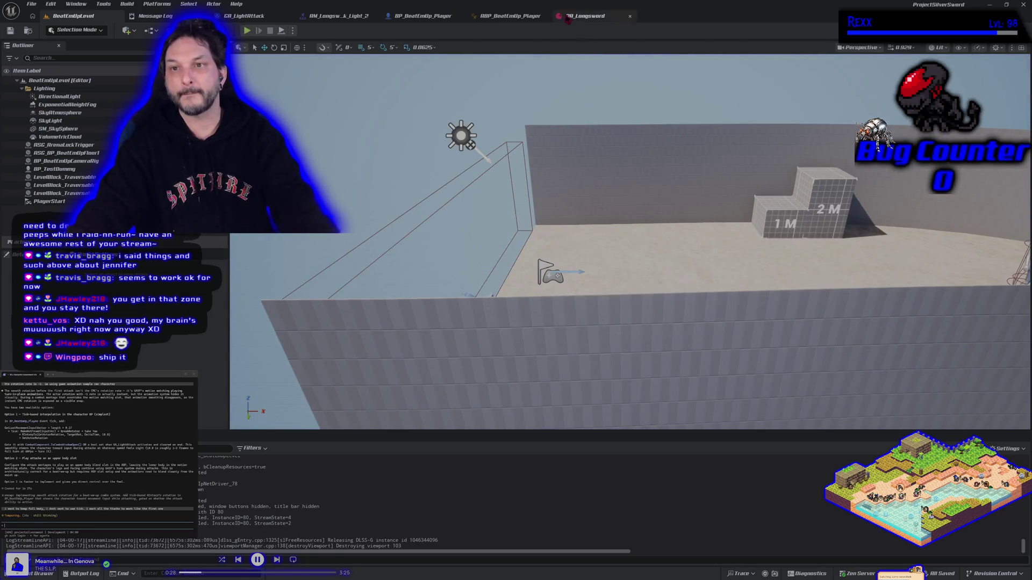
In ABP_BeatEmUp_Player, inspect the root-motion rotation notify and SET nodes
{"action": "left_click", "coordinate": [508, 16]}
{"action": "scroll", "coordinate": [470, 330], "scroll_direction": "up", "scroll_amount": 3}
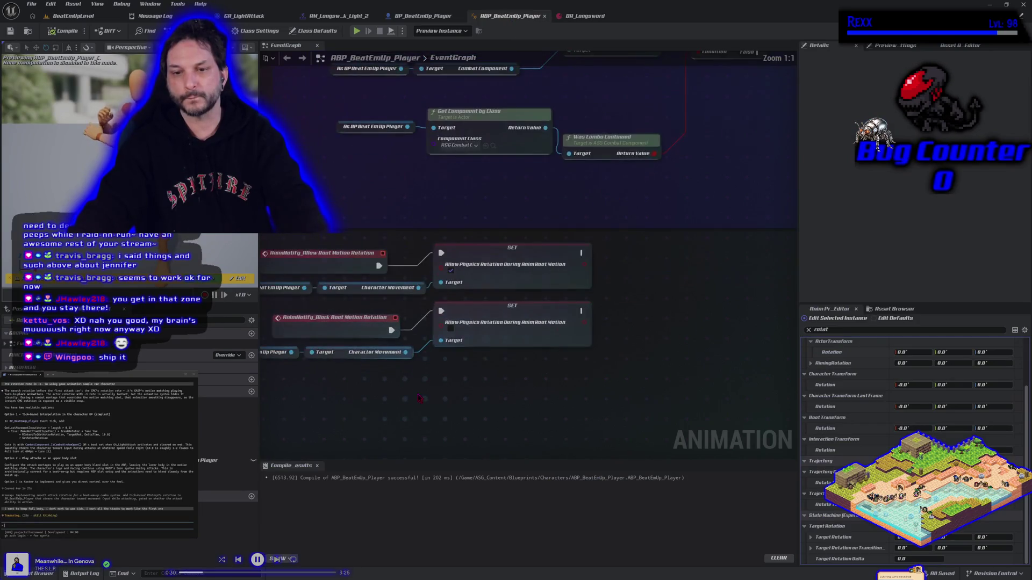
{"action": "mouse_move", "coordinate": [624, 410]}
{"action": "left_mouse_down"}
{"action": "mouse_move", "coordinate": [392, 322]}
{"action": "mouse_move", "coordinate": [352, 261]}
{"action": "left_mouse_up"}
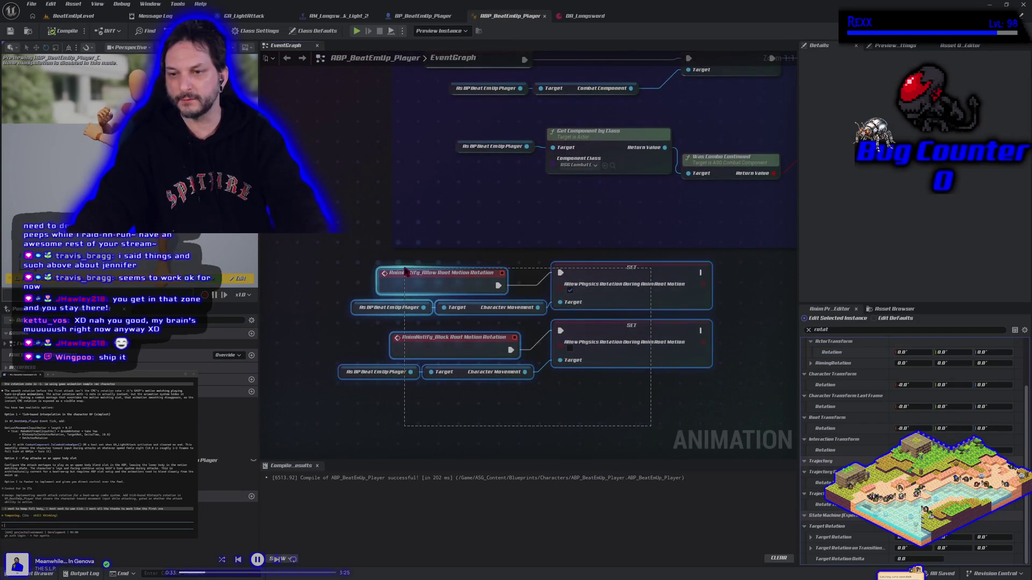
{"action": "left_click", "coordinate": [700, 435]}
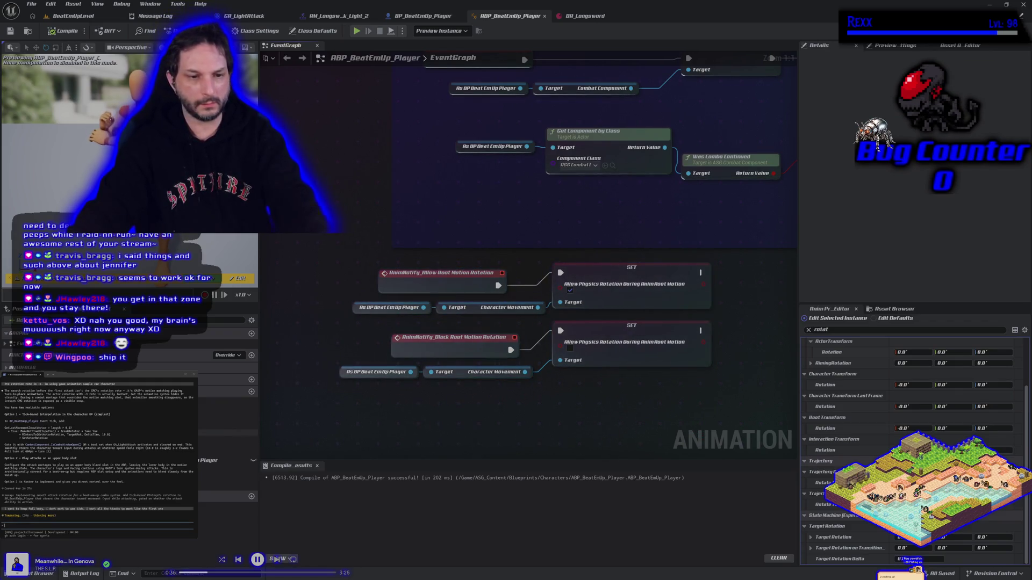
Review the AnimNotify events and TargetRotation and TargetRotationDelta variables in My Blueprint
{"action": "left_click", "coordinate": [226, 407]}
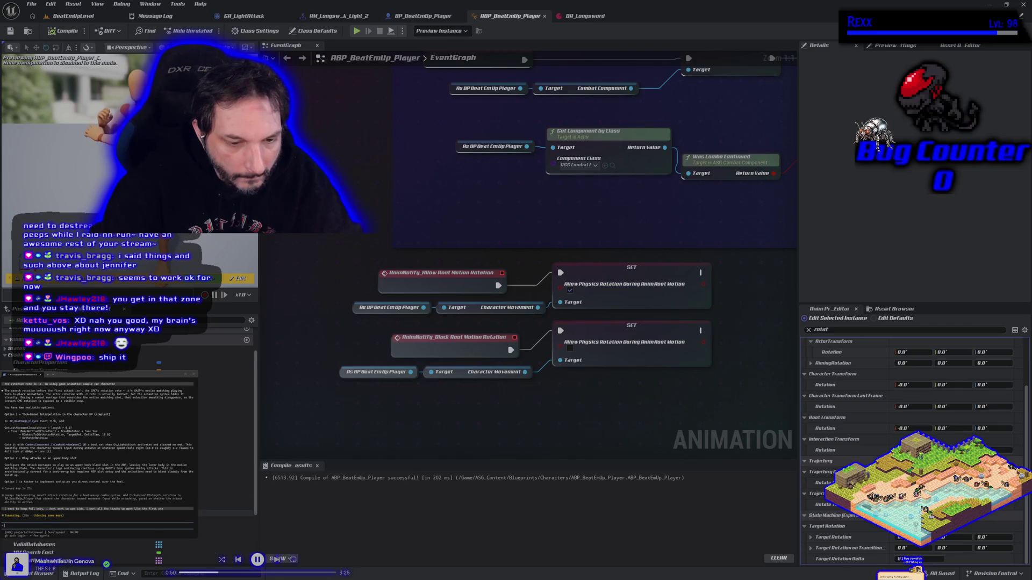
{"action": "scroll", "coordinate": [129, 430], "scroll_direction": "down", "scroll_amount": 2}
{"action": "scroll", "coordinate": [129, 430], "scroll_direction": "up", "scroll_amount": 5}
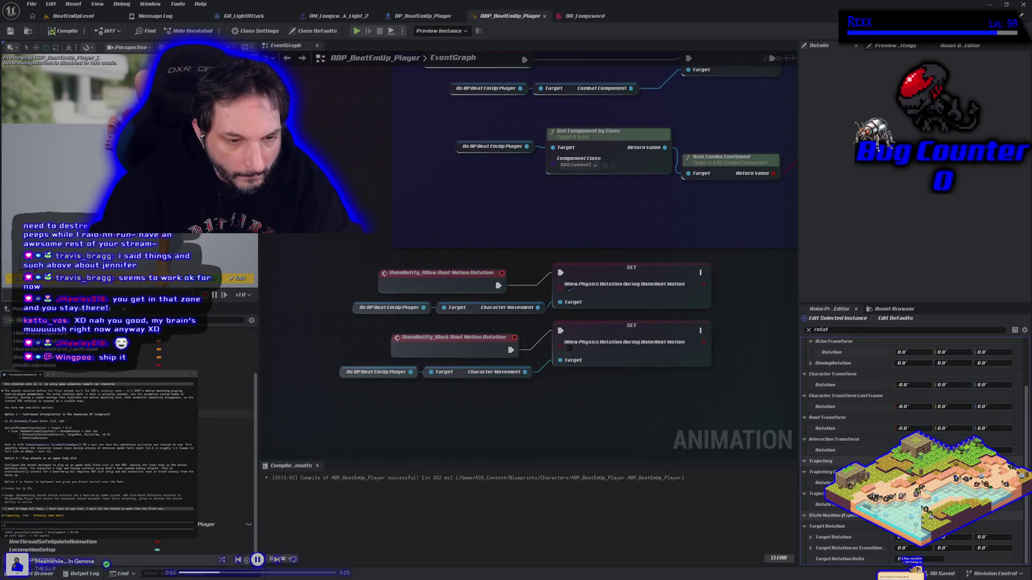
{"action": "scroll", "coordinate": [8, 366], "scroll_direction": "up", "scroll_amount": 3}
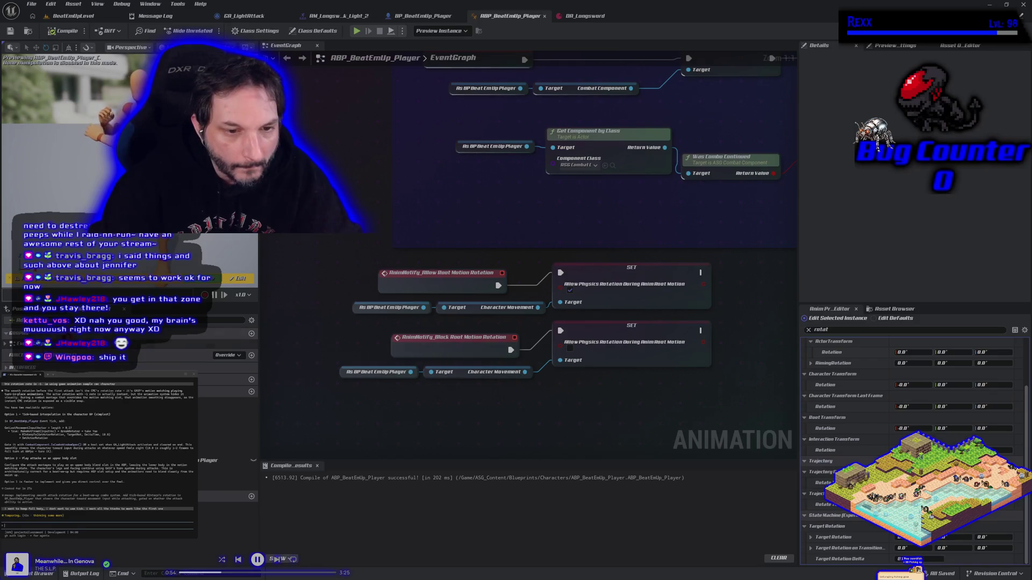
{"action": "scroll", "coordinate": [129, 354], "scroll_direction": "down", "scroll_amount": 1}
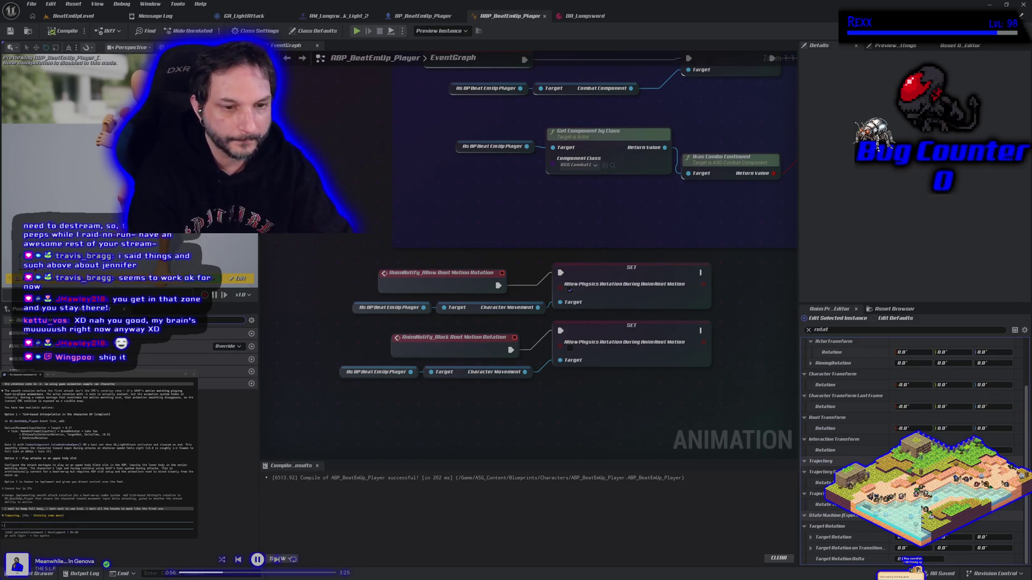
{"action": "scroll", "coordinate": [129, 376], "scroll_direction": "down", "scroll_amount": 1}
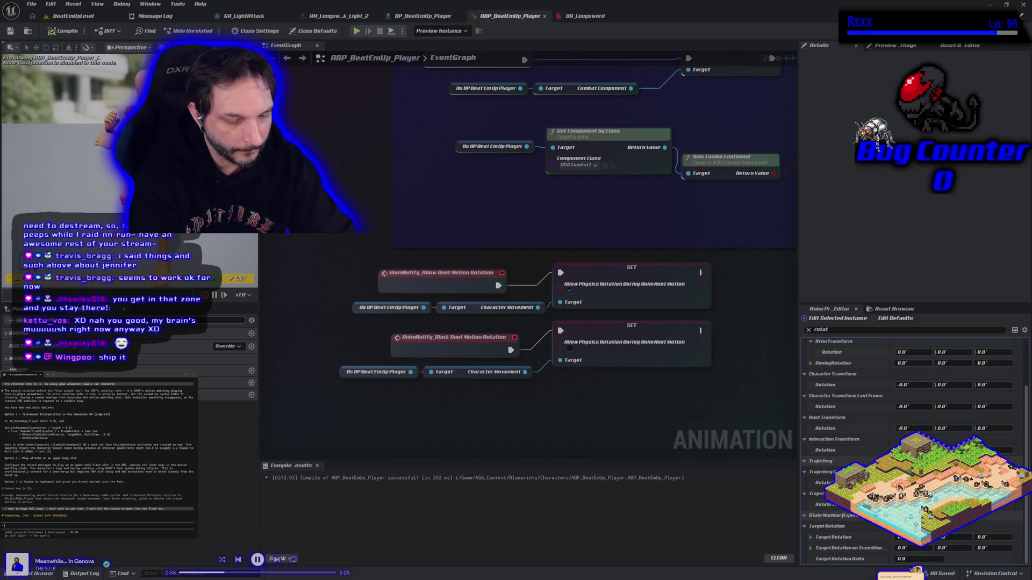
{"action": "left_click", "coordinate": [228, 411]}
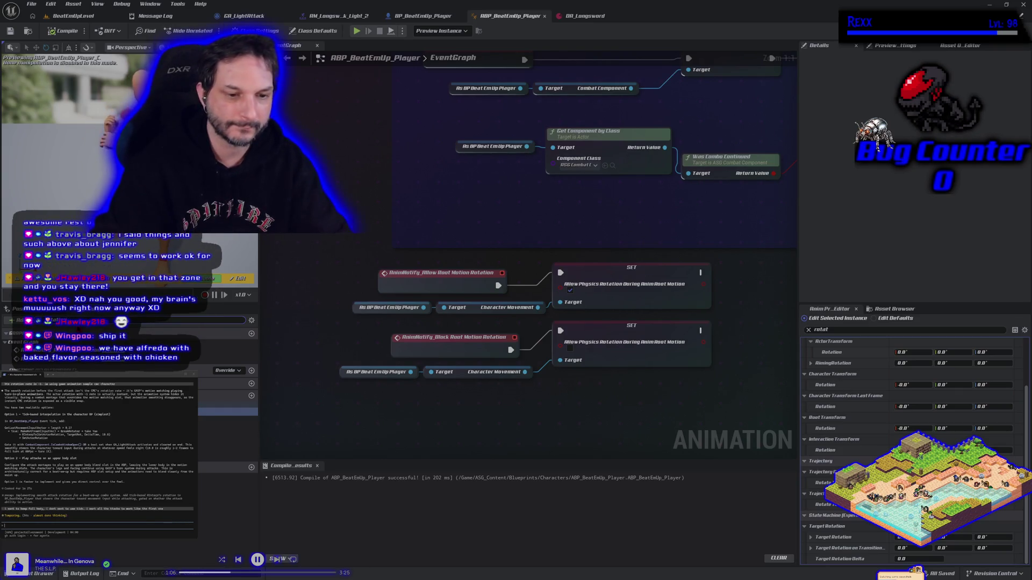
{"action": "left_click", "coordinate": [228, 457]}
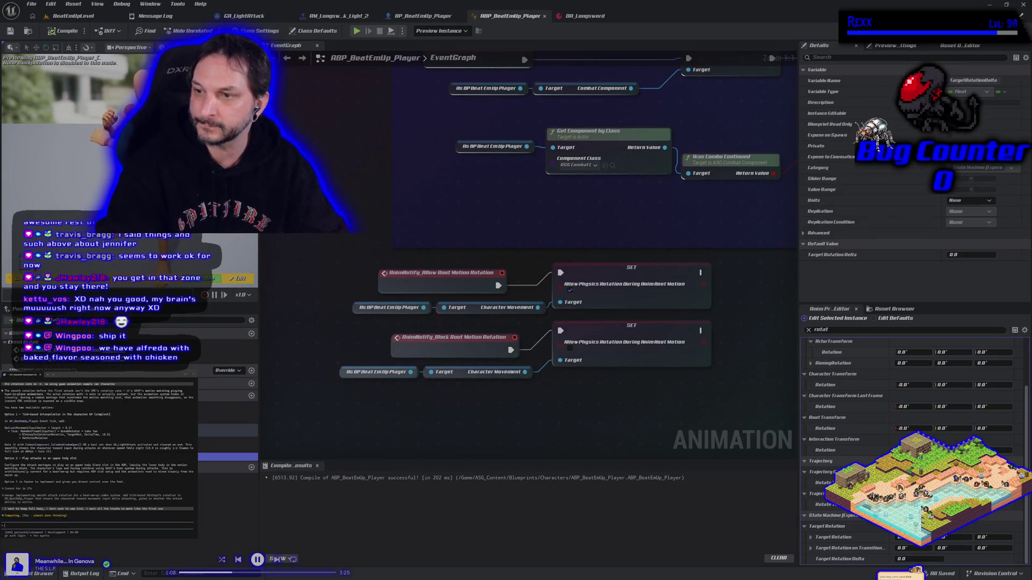
{"action": "left_click", "coordinate": [228, 441]}
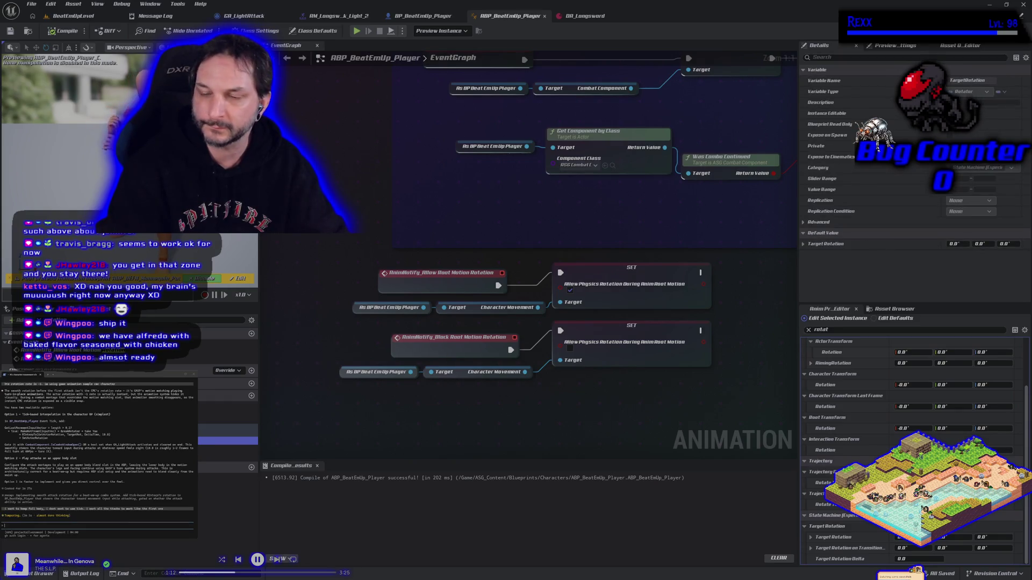
{"action": "key", "text": "Delete"}
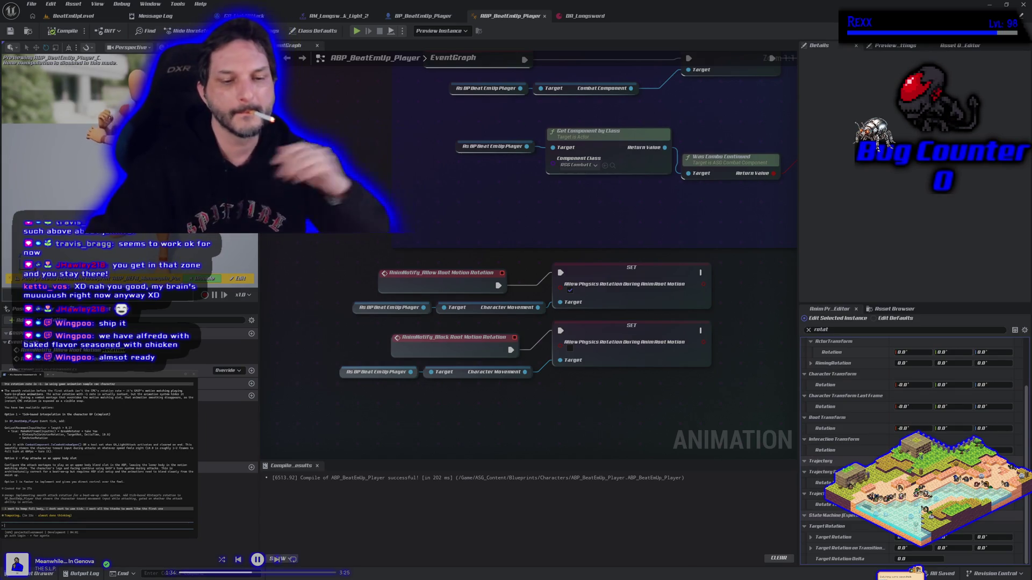
{"action": "scroll", "coordinate": [360, 301], "scroll_direction": "down", "scroll_amount": 2}
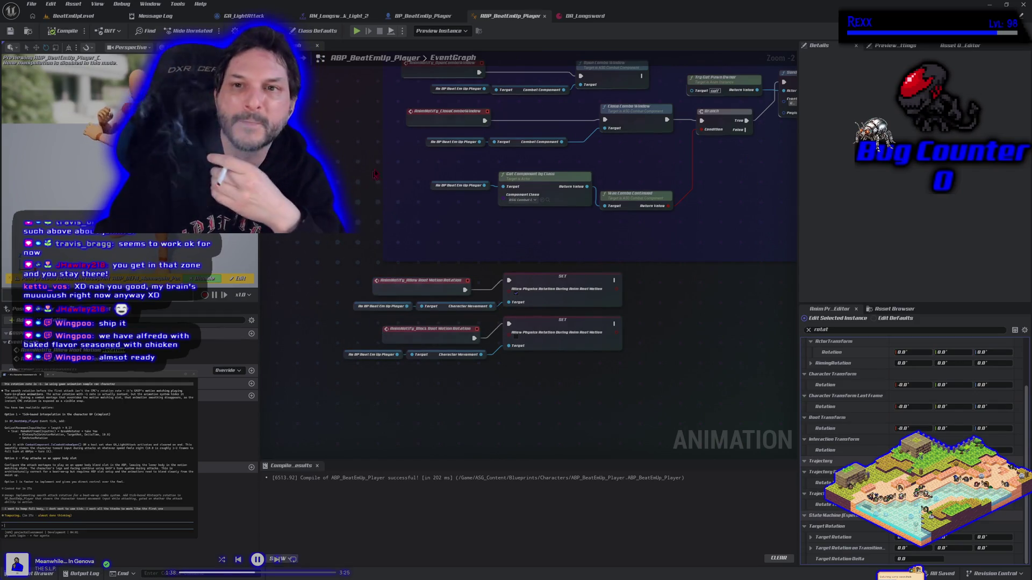
{"action": "left_click", "coordinate": [423, 16]}
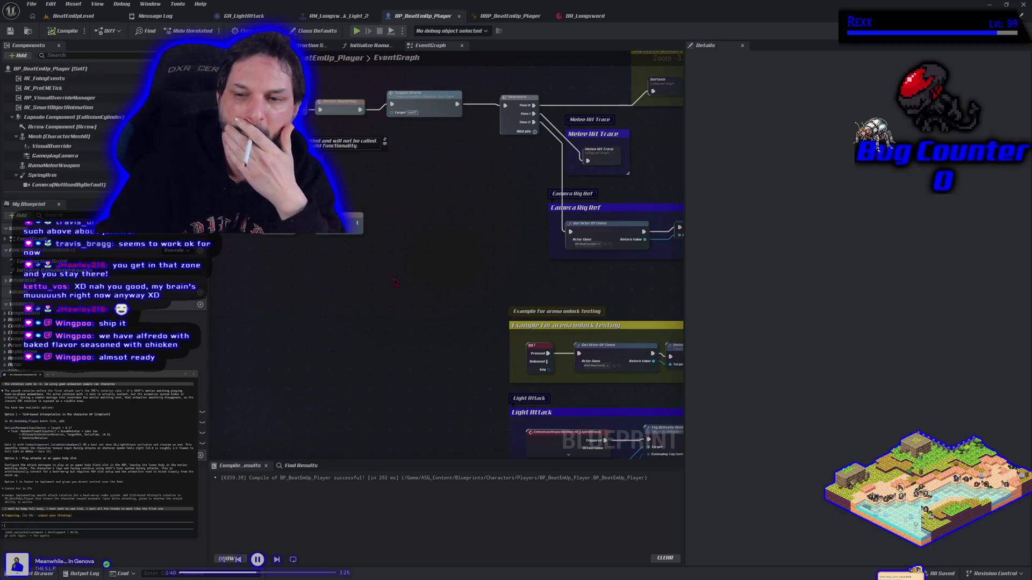
Review the conversation and tell the assistant to go with motion warping
{"action": "scroll", "coordinate": [395, 282], "scroll_direction": "down", "scroll_amount": 2}
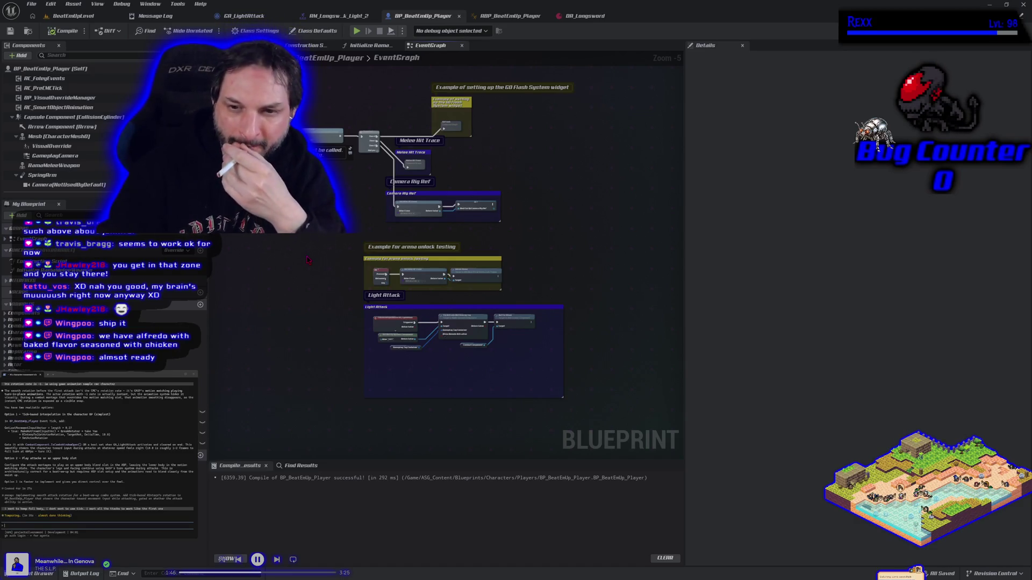
{"action": "scroll", "coordinate": [326, 297], "scroll_direction": "up", "scroll_amount": 3}
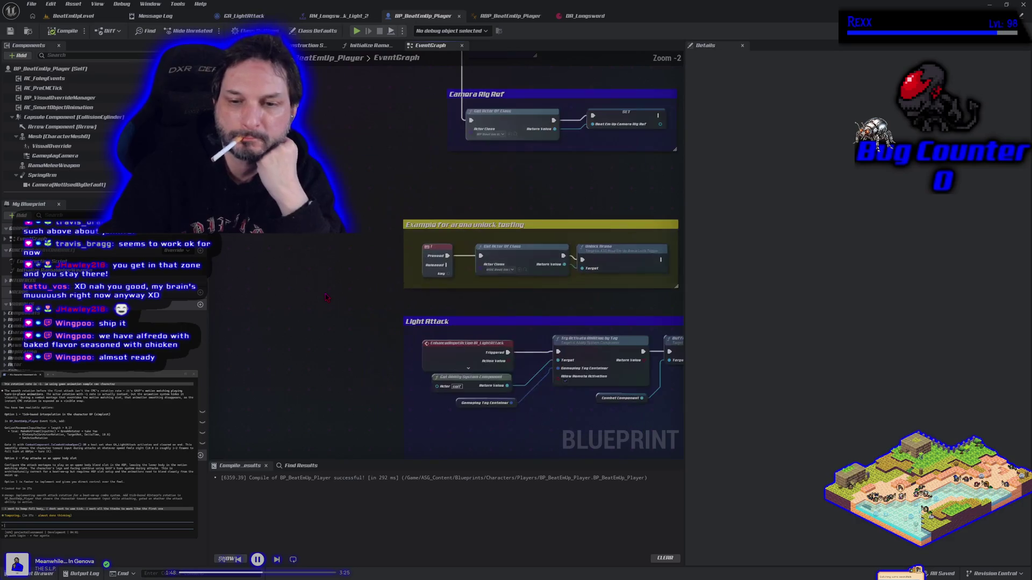
{"action": "scroll", "coordinate": [332, 324], "scroll_direction": "down", "scroll_amount": 1}
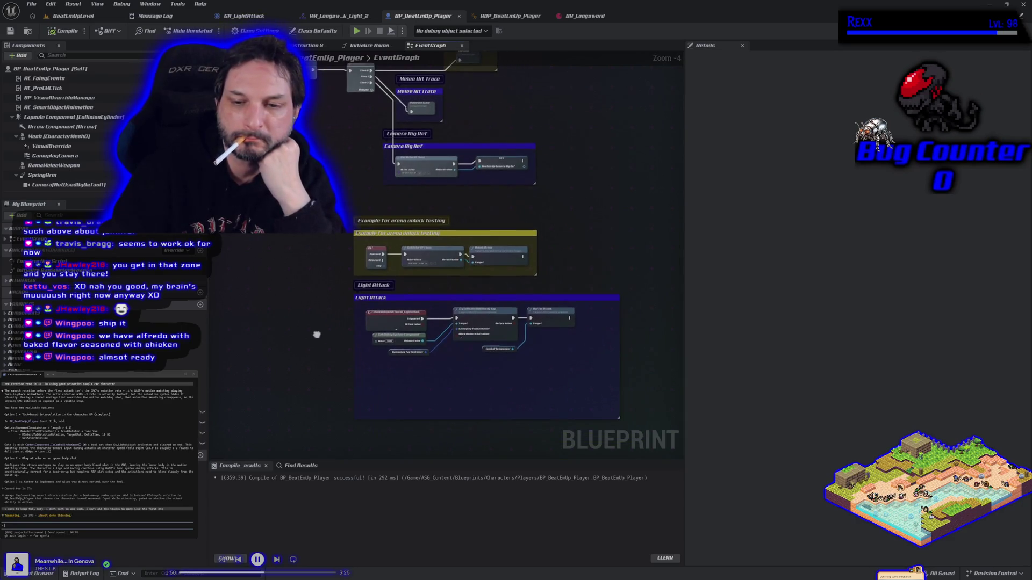
{"action": "scroll", "coordinate": [284, 321], "scroll_direction": "down", "scroll_amount": 1}
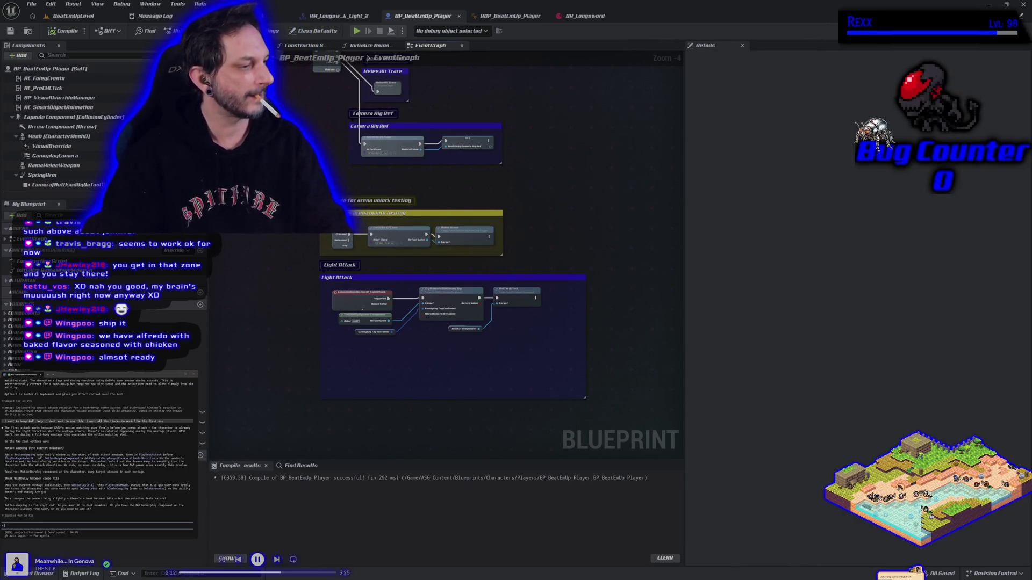
{"action": "type", "text": "ie"}
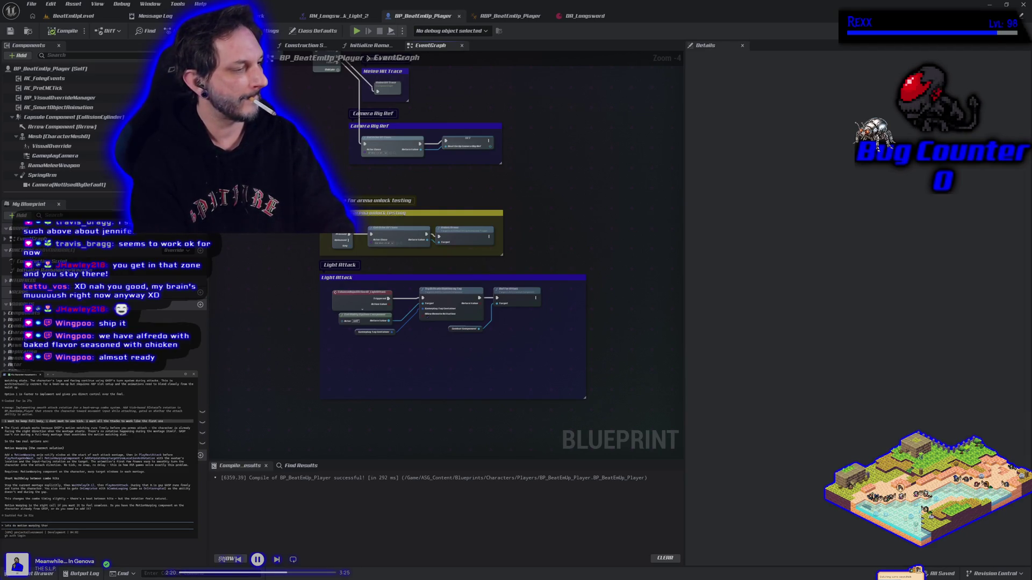
{"action": "key", "text": "Return"}
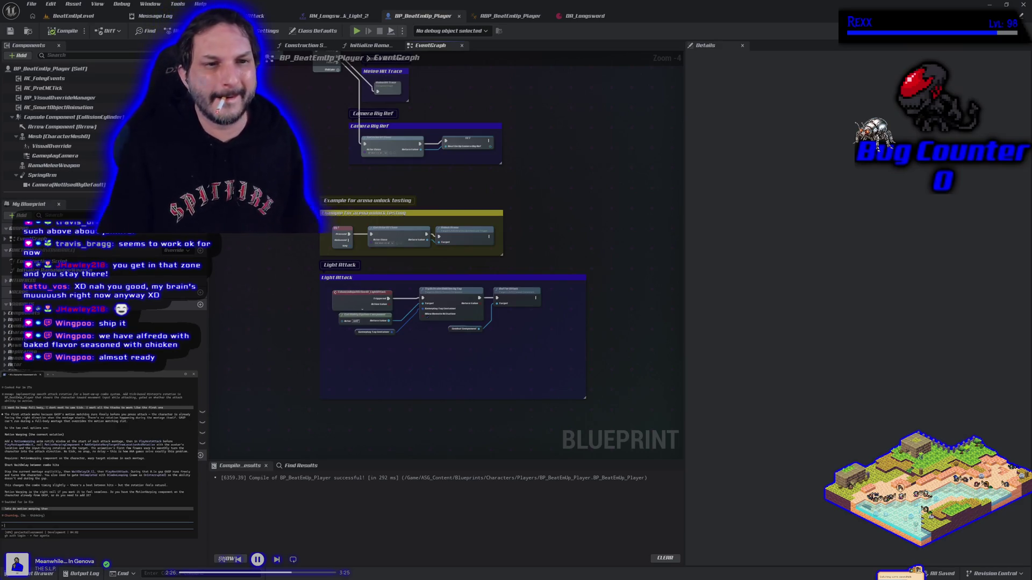
Inspect the MotionWarping component's rotation settings, then open the AM_Longsword_Attack_Light_2 montage
{"action": "scroll", "coordinate": [53, 172], "scroll_direction": "down", "scroll_amount": 2}
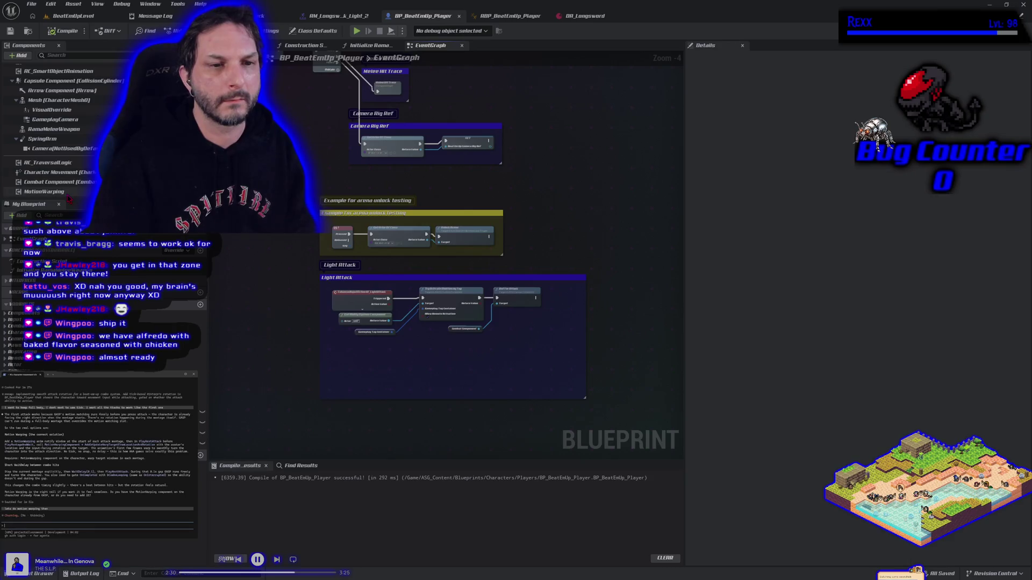
{"action": "left_click", "coordinate": [69, 196]}
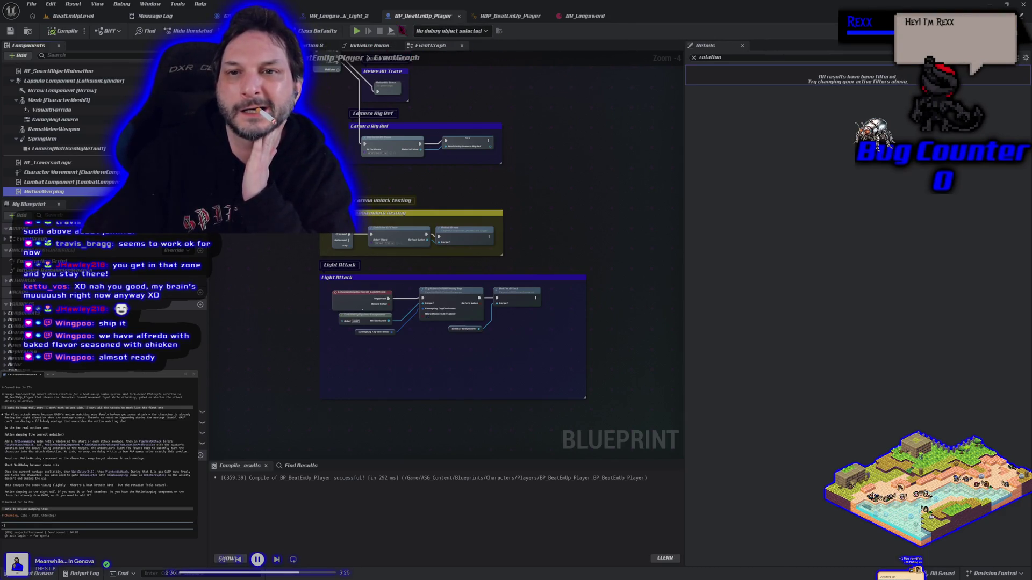
{"action": "left_click", "coordinate": [342, 15]}
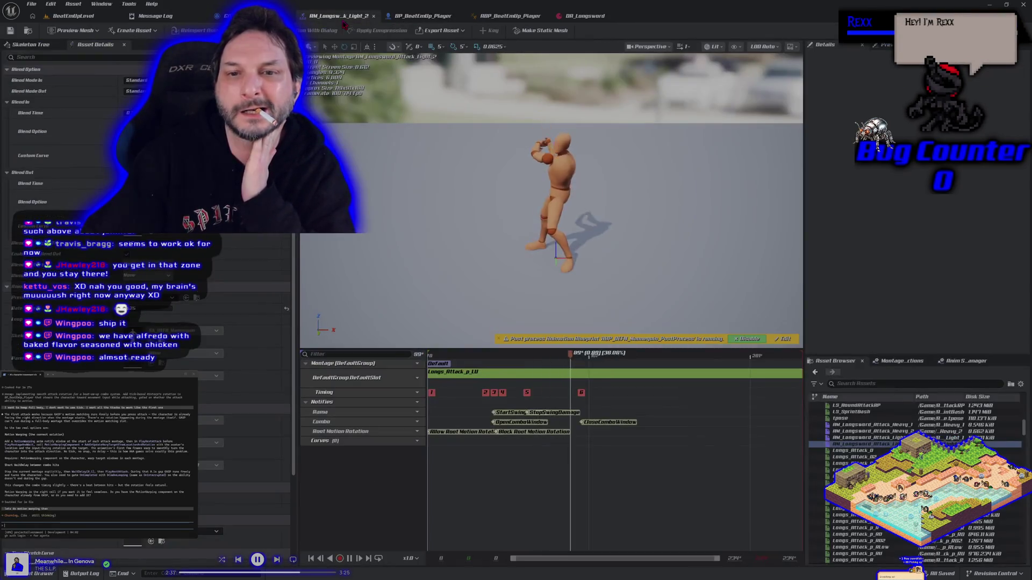
Delete the Block and Allow Root Motion Rotation notifies from AM_Longsword_Attack_Light_2 and save
{"action": "left_click", "coordinate": [541, 432]}
{"action": "key", "text": "Delete"}
{"action": "left_click", "coordinate": [466, 432]}
{"action": "key", "text": "Delete"}
{"action": "left_click", "coordinate": [20, 30]}
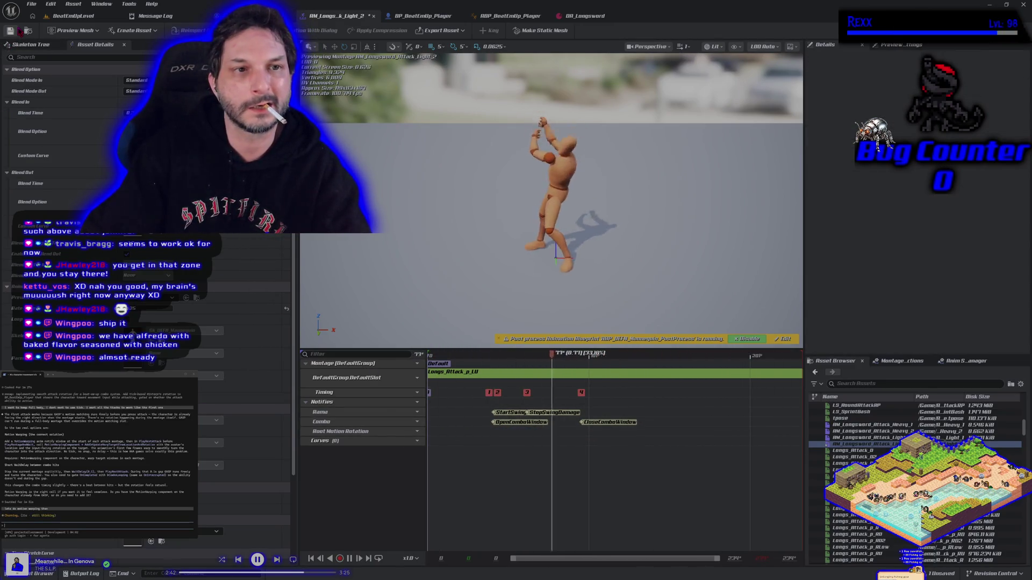
Rename the Root Motion Rotation track to 'Motion Warping' and save the montage
{"action": "double_click", "coordinate": [333, 432]}
{"action": "key", "text": "BackSpace"}
{"action": "type", "text": "otion Warping"}
{"action": "key", "text": "Return"}
{"action": "key", "text": "ctrl+s"}
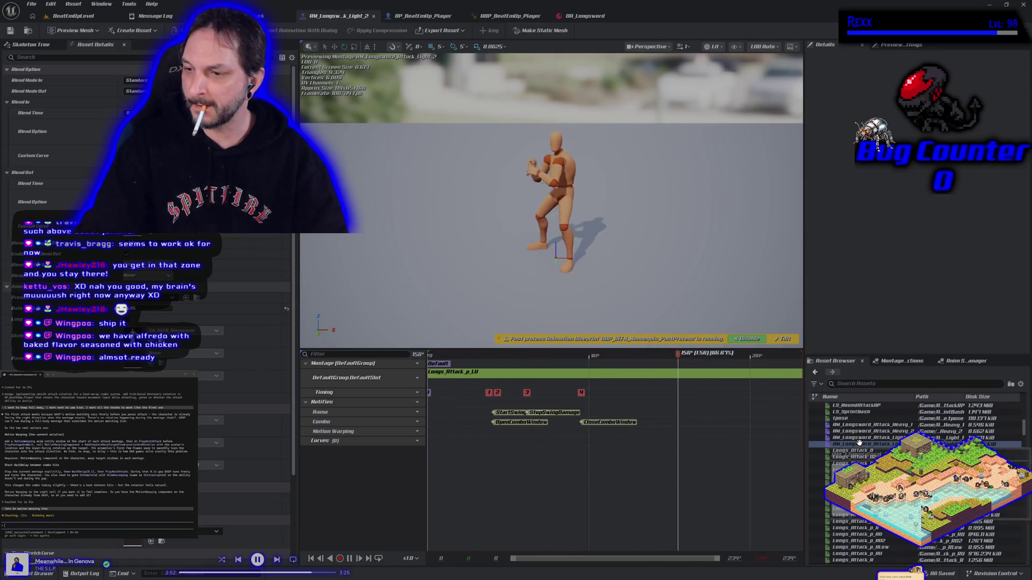
In AM_Longsword_Attack_Light_1, rename the track to 'Motion Warping', delete both rotation notifies, and save
{"action": "double_click", "coordinate": [859, 438]}
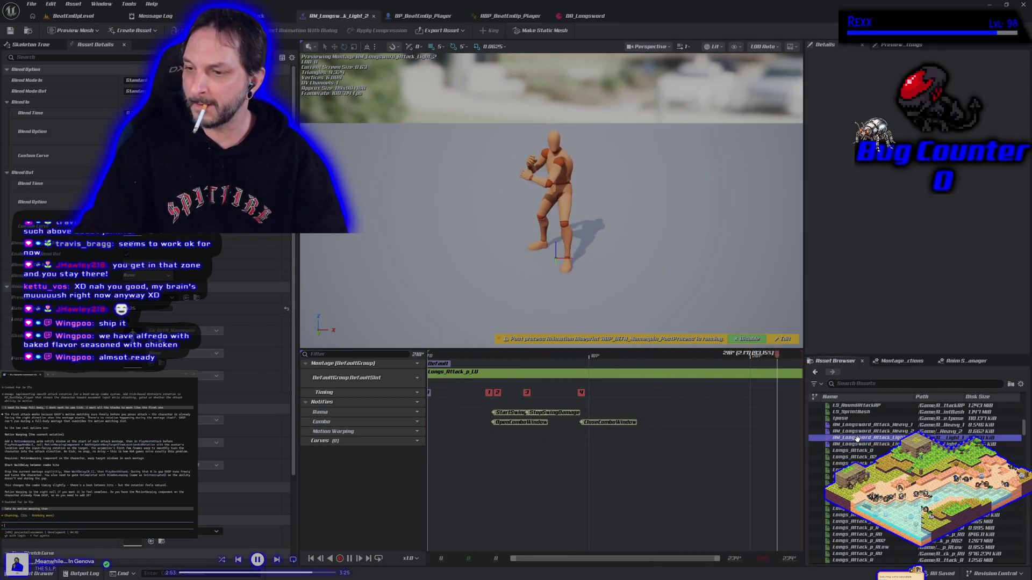
{"action": "double_click", "coordinate": [355, 432]}
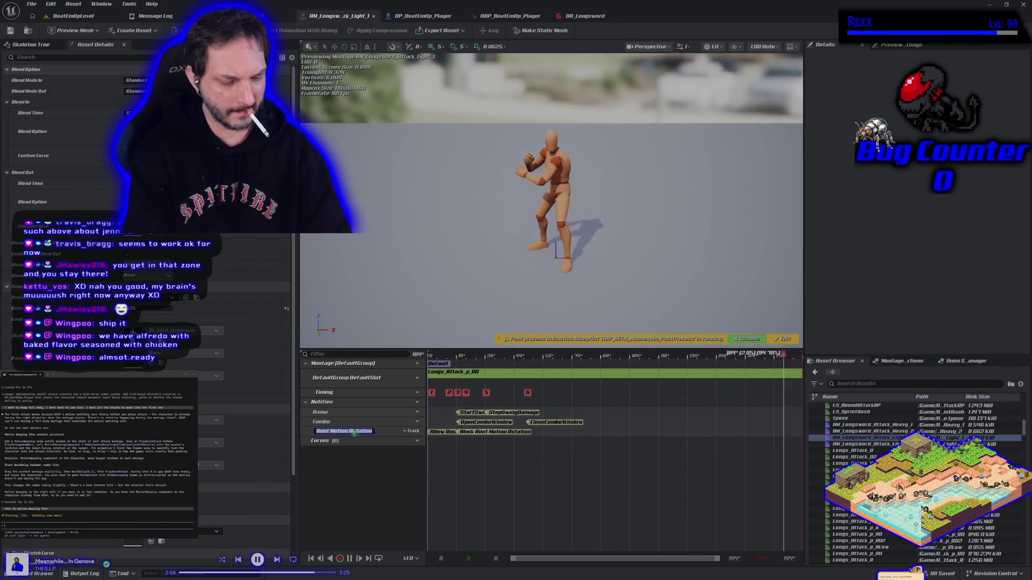
{"action": "type", "text": "Motion Warping"}
{"action": "key", "text": "Return"}
{"action": "left_click", "coordinate": [487, 432]}
{"action": "key", "text": "Delete"}
{"action": "left_click", "coordinate": [450, 433]}
{"action": "key", "text": "Delete"}
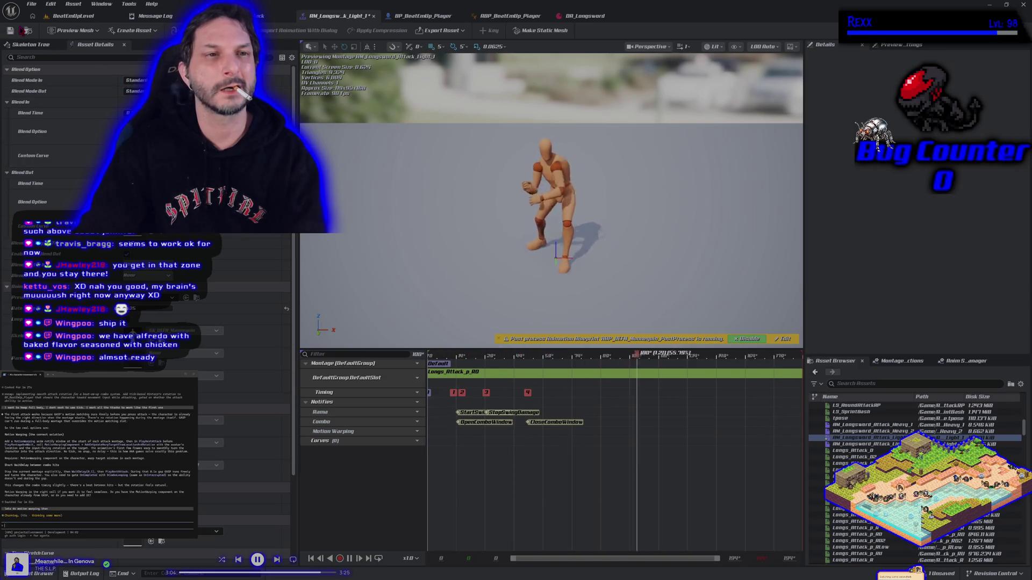
{"action": "left_click", "coordinate": [11, 30]}
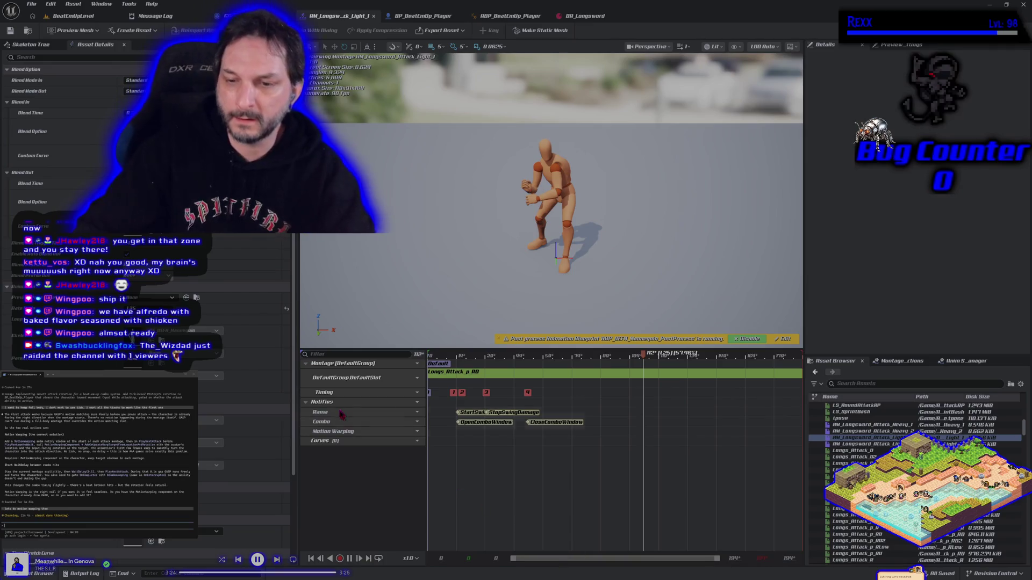
Play-test a sword attack in BeatEmUpLevel, then reposition the viewport camera toward the steps and mannequin
{"action": "left_click", "coordinate": [79, 19]}
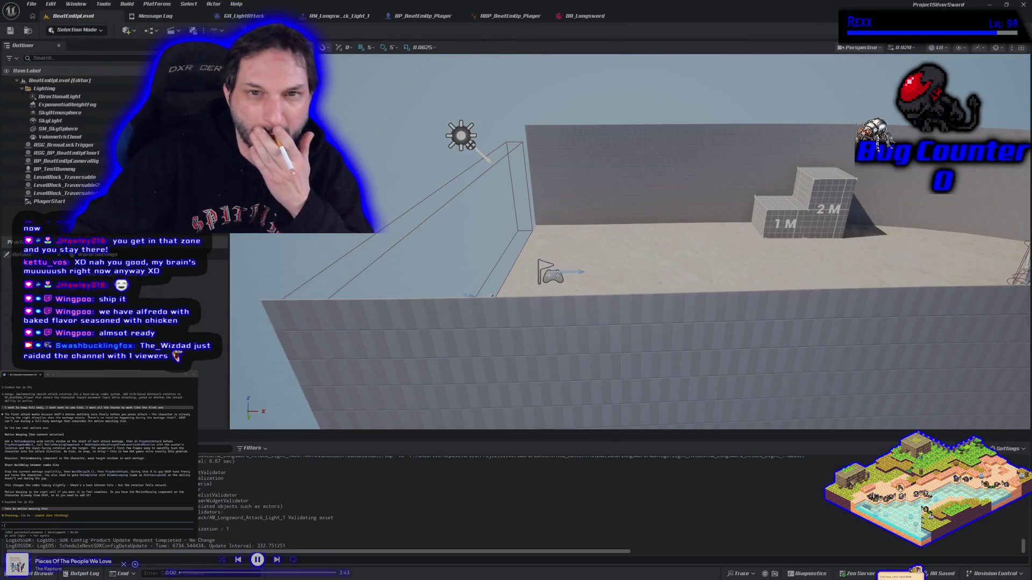
{"action": "key", "text": "alt+p"}
{"action": "key", "text": "a"}
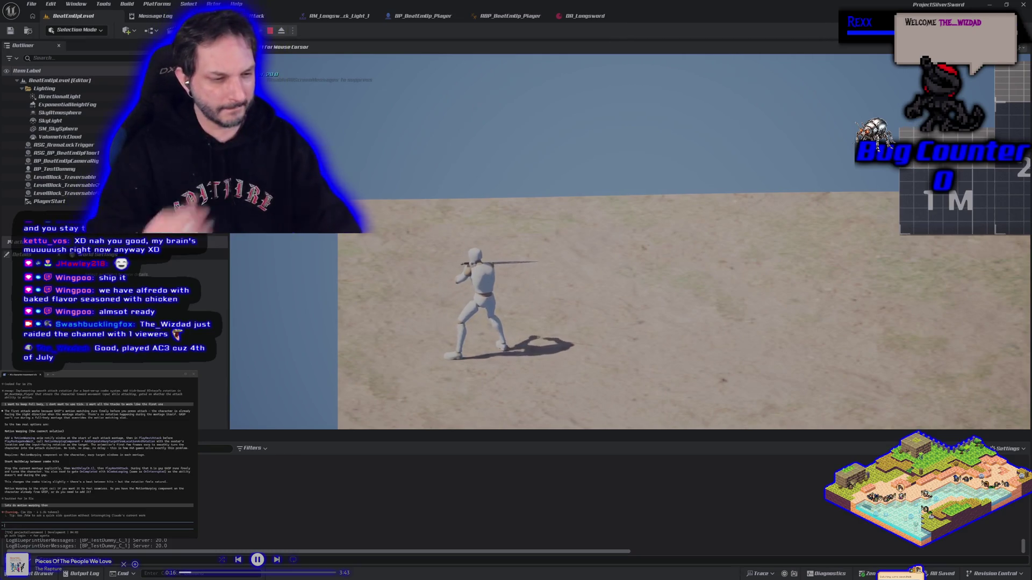
{"action": "key", "text": "Escape"}
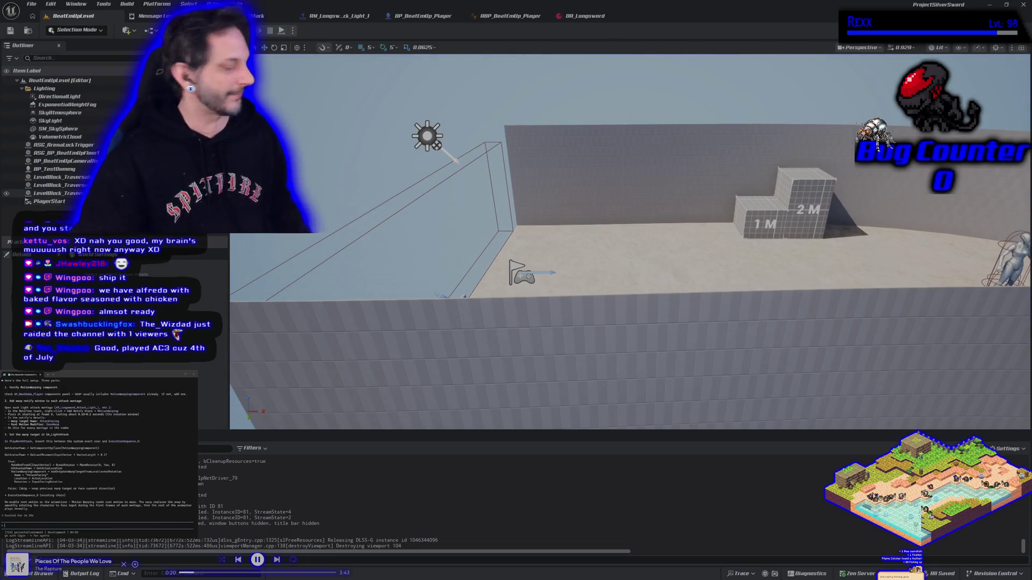
{"action": "mouse_move", "coordinate": [629, 242]}
{"action": "left_mouse_down"}
{"action": "mouse_move", "coordinate": [538, 236]}
{"action": "mouse_move", "coordinate": [618, 364]}
{"action": "left_mouse_up"}
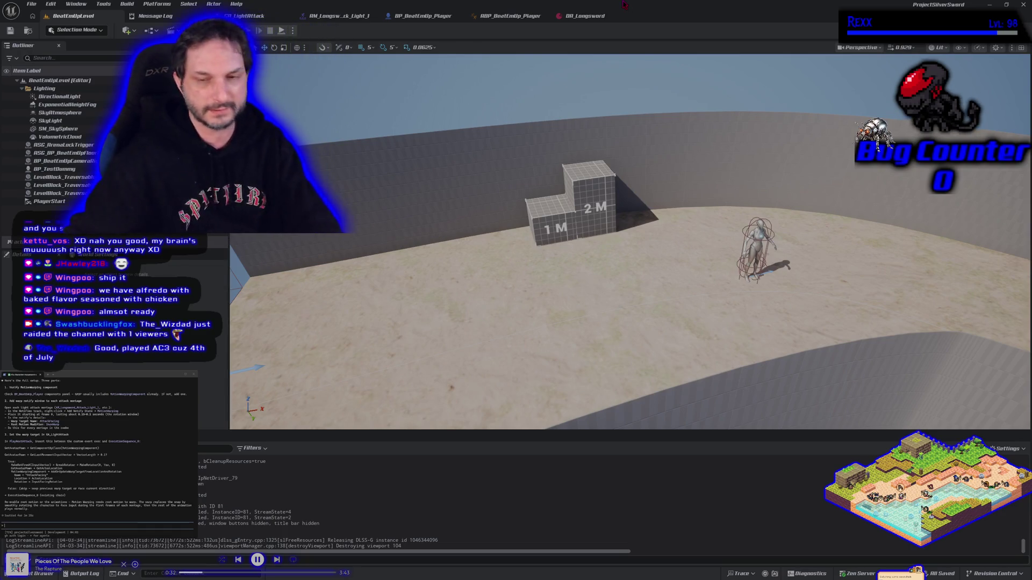
{"action": "mouse_move", "coordinate": [481, 314]}
{"action": "left_mouse_down"}
{"action": "mouse_move", "coordinate": [500, 298]}
{"action": "mouse_move", "coordinate": [440, 317]}
{"action": "mouse_move", "coordinate": [473, 312]}
{"action": "left_mouse_up"}
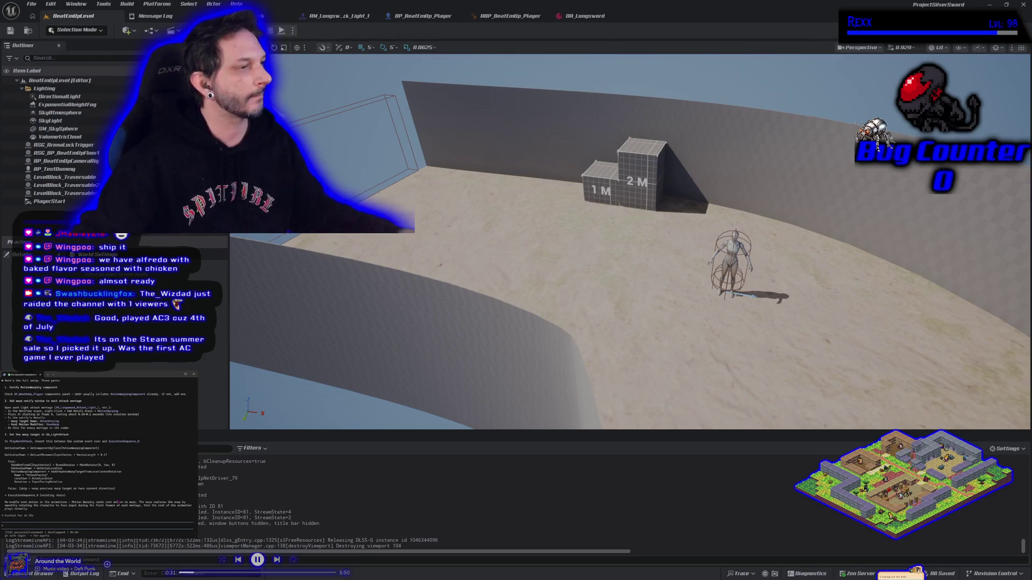
Add a Motion Warping notify state to Light_1's Motion Warping track, sized and placed near the start
{"action": "left_click", "coordinate": [323, 16]}
{"action": "right_click", "coordinate": [438, 438]}
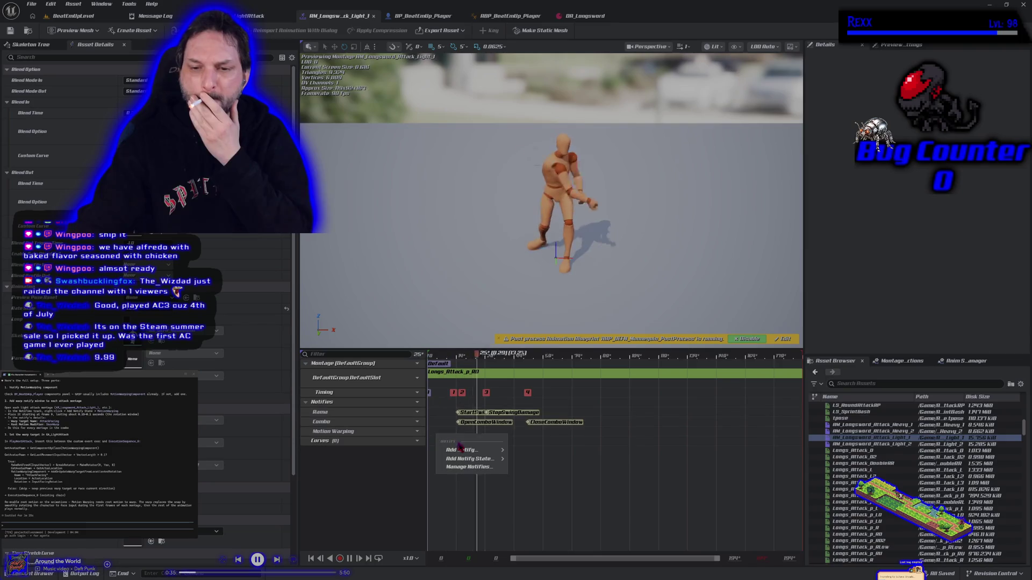
{"action": "mouse_move", "coordinate": [469, 459]}
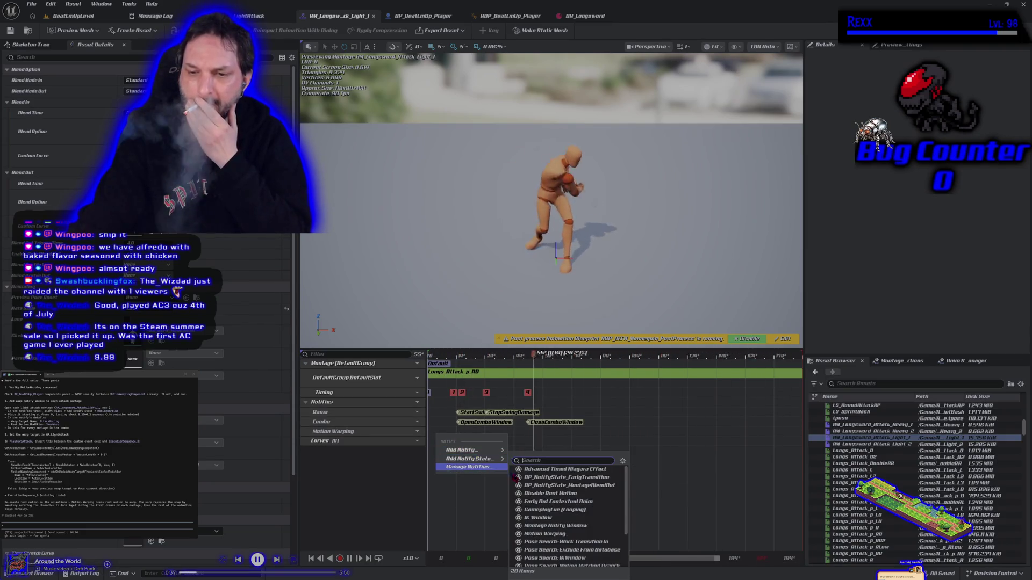
{"action": "left_click", "coordinate": [545, 534]}
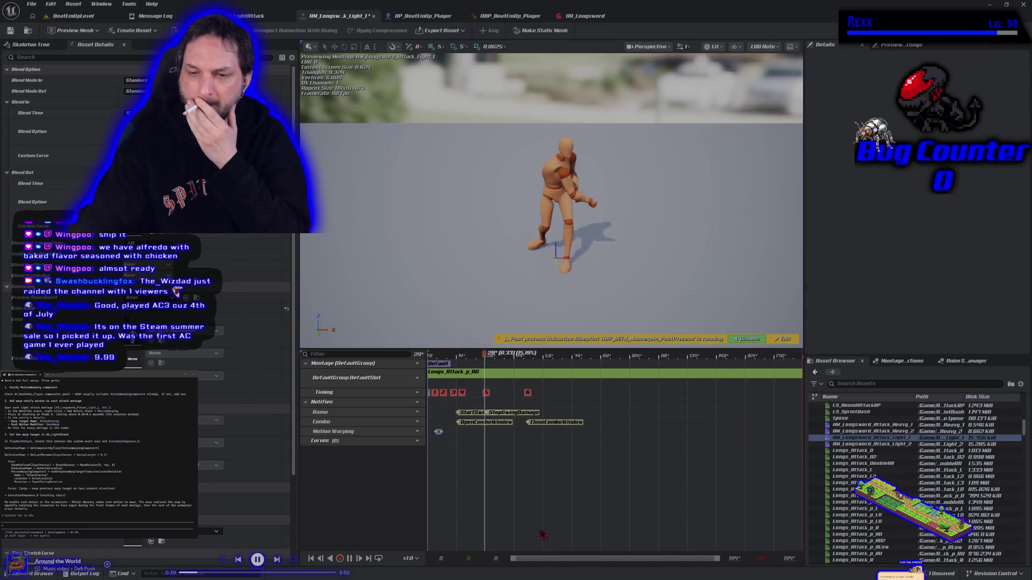
{"action": "left_click", "coordinate": [439, 432]}
{"action": "left_click_drag", "start_coordinate": [443, 435], "coordinate": [457, 435]}
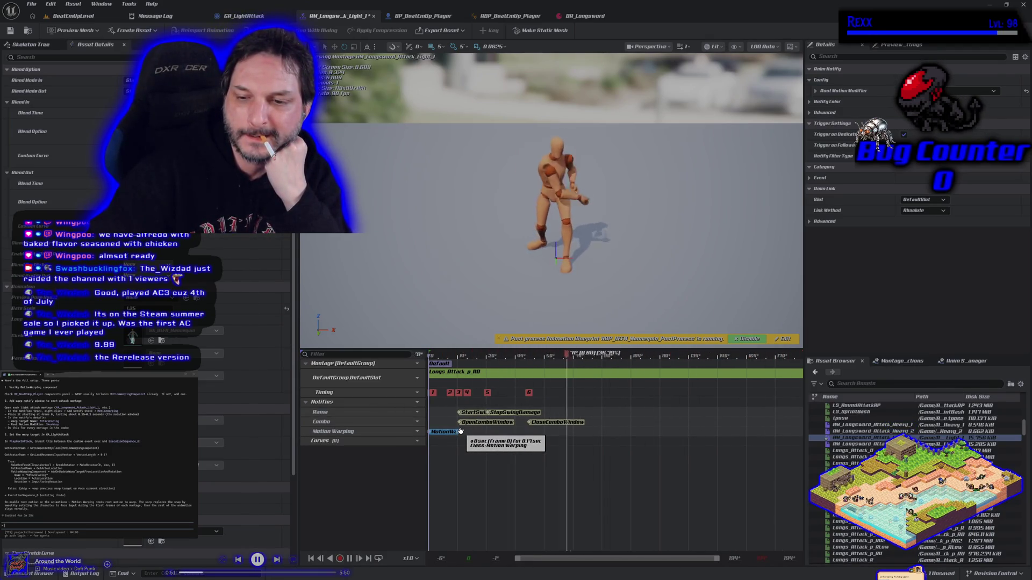
{"action": "left_click_drag", "start_coordinate": [461, 431], "coordinate": [506, 432]}
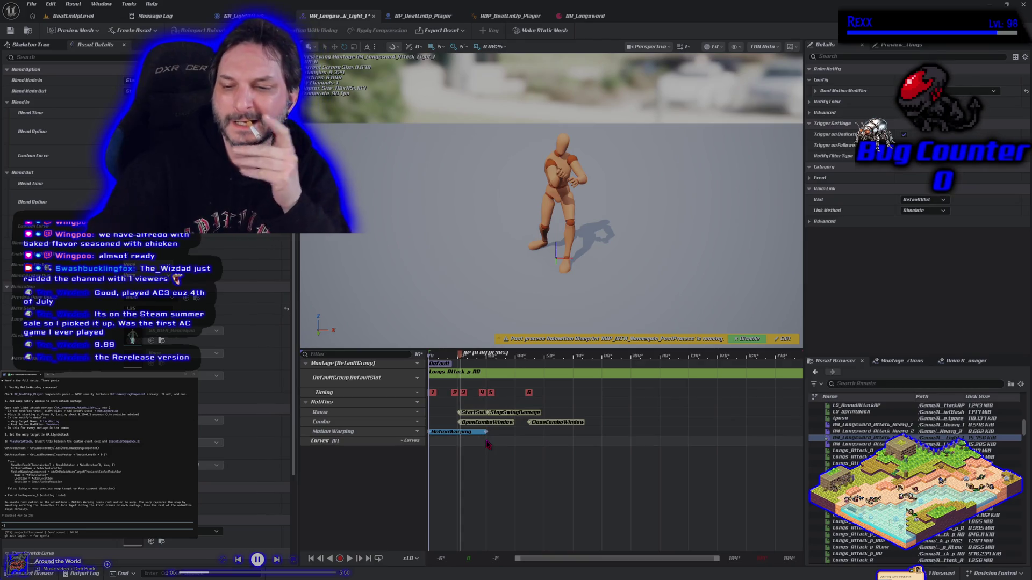
{"action": "left_click_drag", "start_coordinate": [486, 432], "coordinate": [473, 433]}
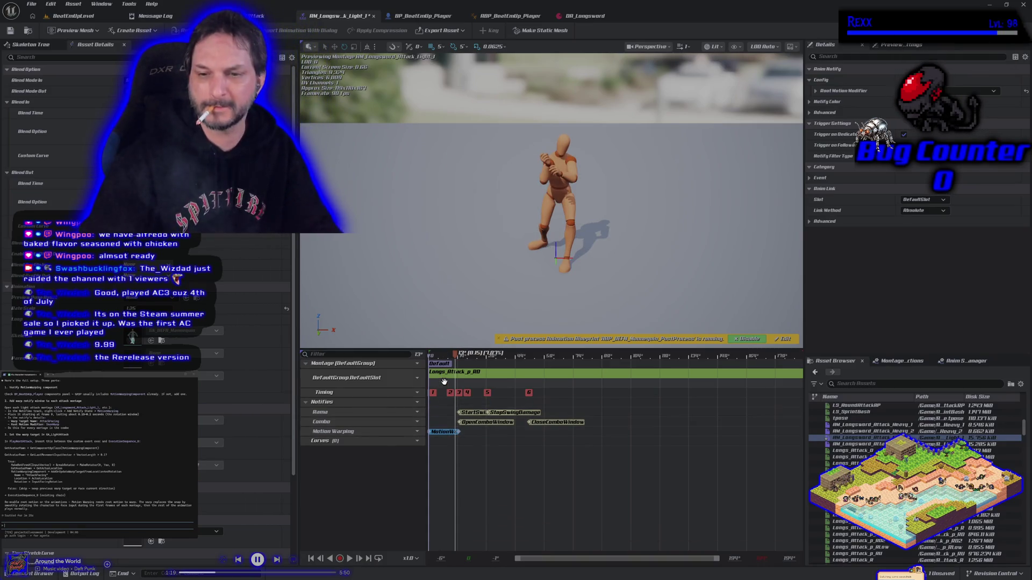
{"action": "right_click", "coordinate": [448, 434]}
Copy the MotionWarping notify into AM_Longsword_Attack_Light_2, lengthen it, and save the montage
{"action": "left_click", "coordinate": [398, 481]}
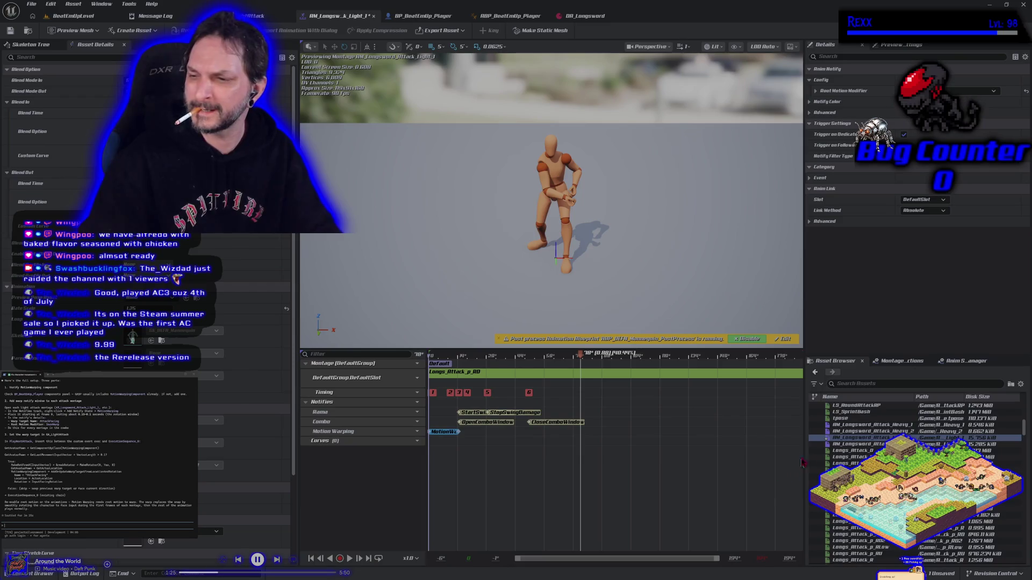
{"action": "double_click", "coordinate": [855, 445]}
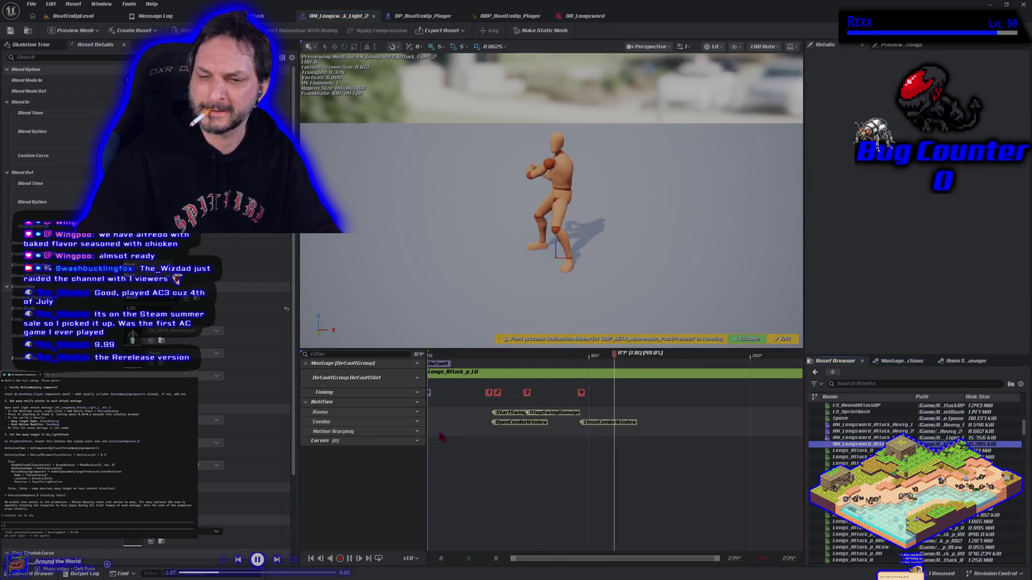
{"action": "key", "text": "ctrl+v"}
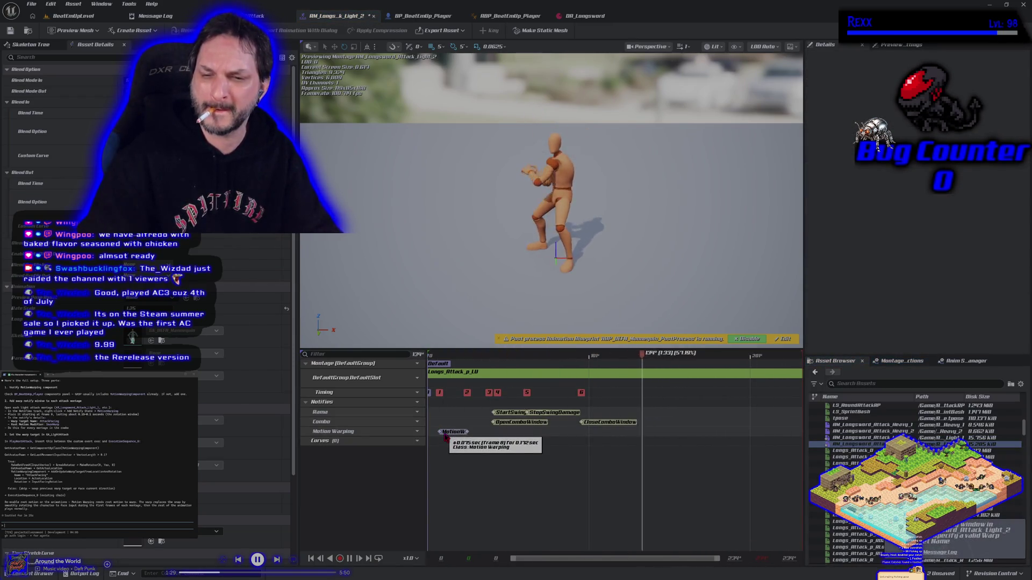
{"action": "left_click", "coordinate": [446, 432]}
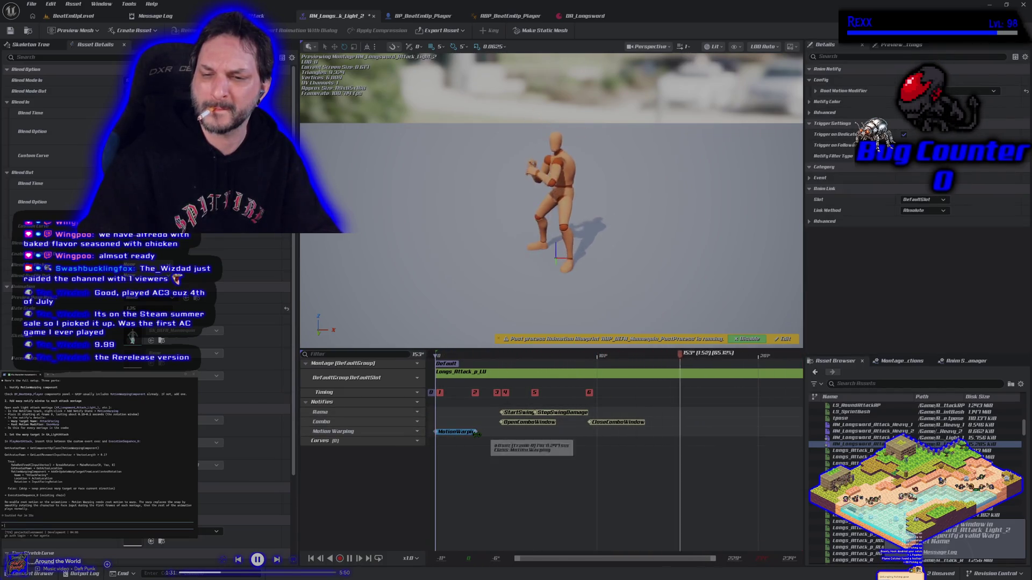
{"action": "left_click_drag", "start_coordinate": [482, 434], "coordinate": [500, 436]}
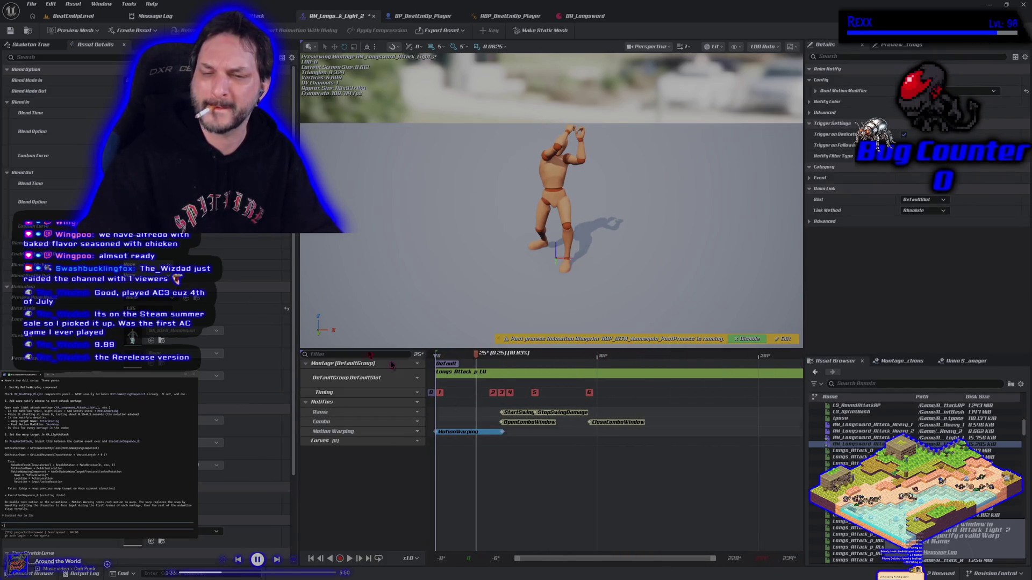
{"action": "left_click", "coordinate": [11, 30]}
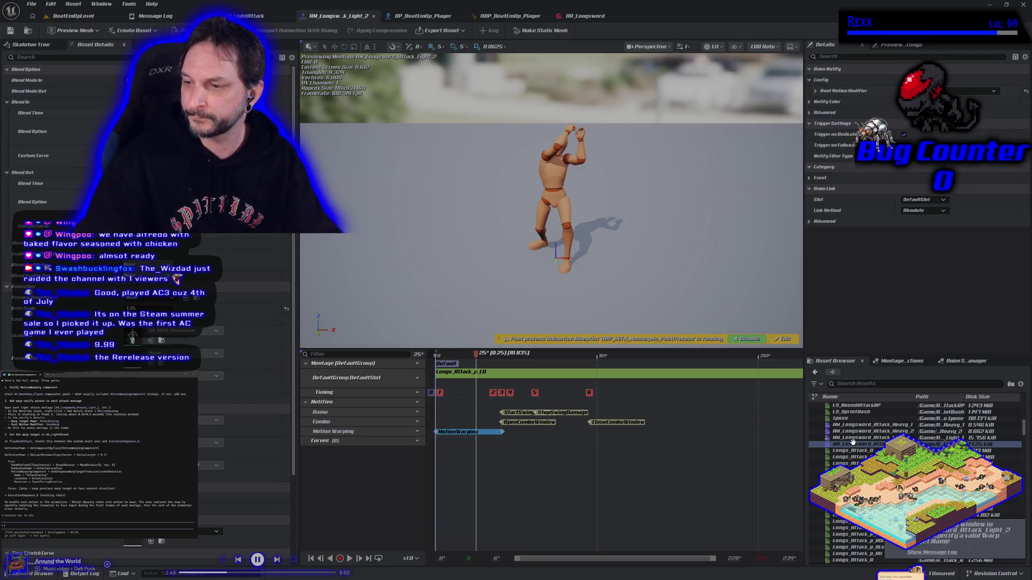
{"action": "double_click", "coordinate": [894, 437]}
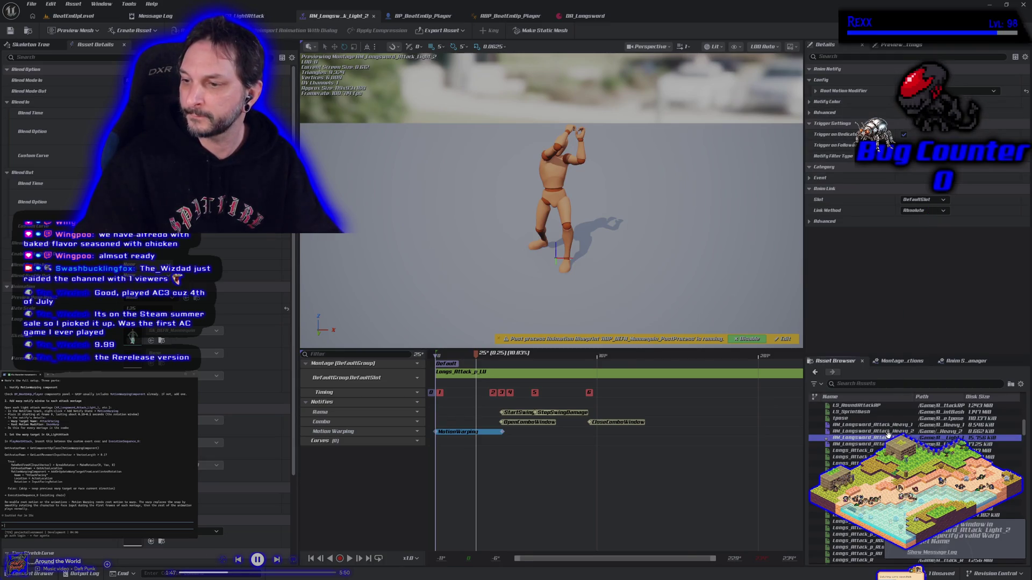
Set both light-attack Motion Warping notifies' Warp Target Name to AttackFacingInput and save all montages
{"action": "left_click", "coordinate": [444, 433]}
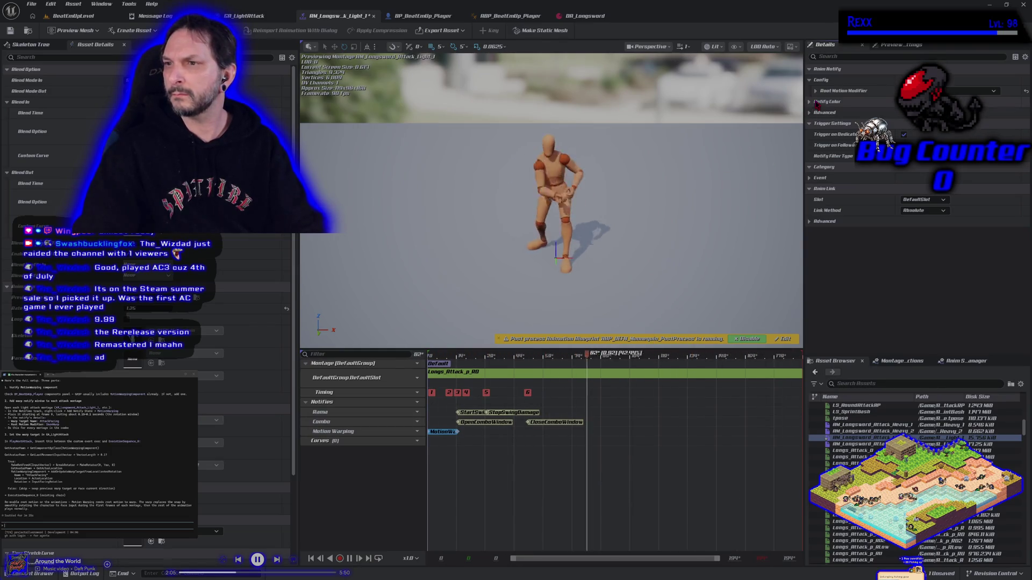
{"action": "left_click", "coordinate": [816, 92]}
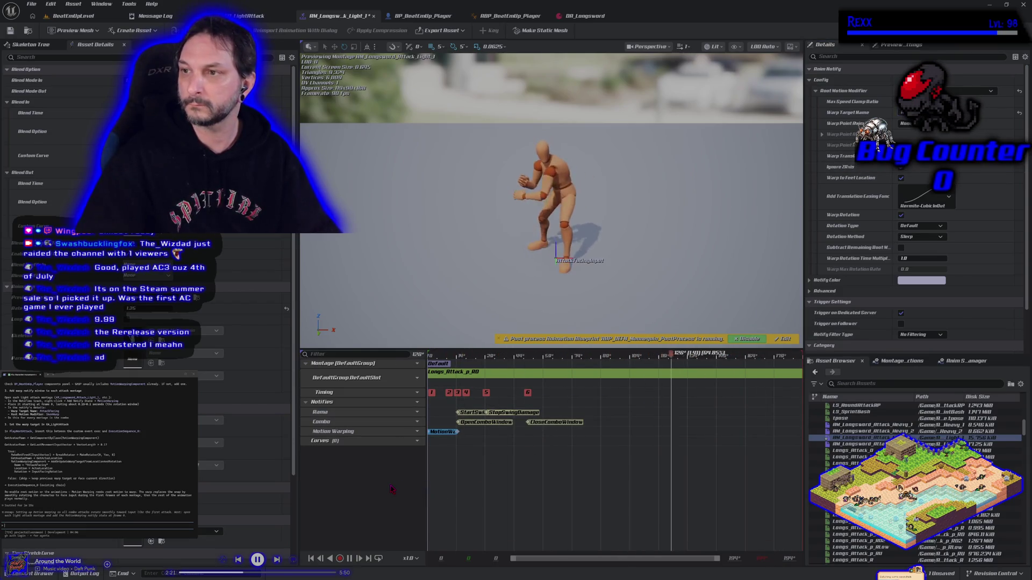
{"action": "double_click", "coordinate": [865, 445]}
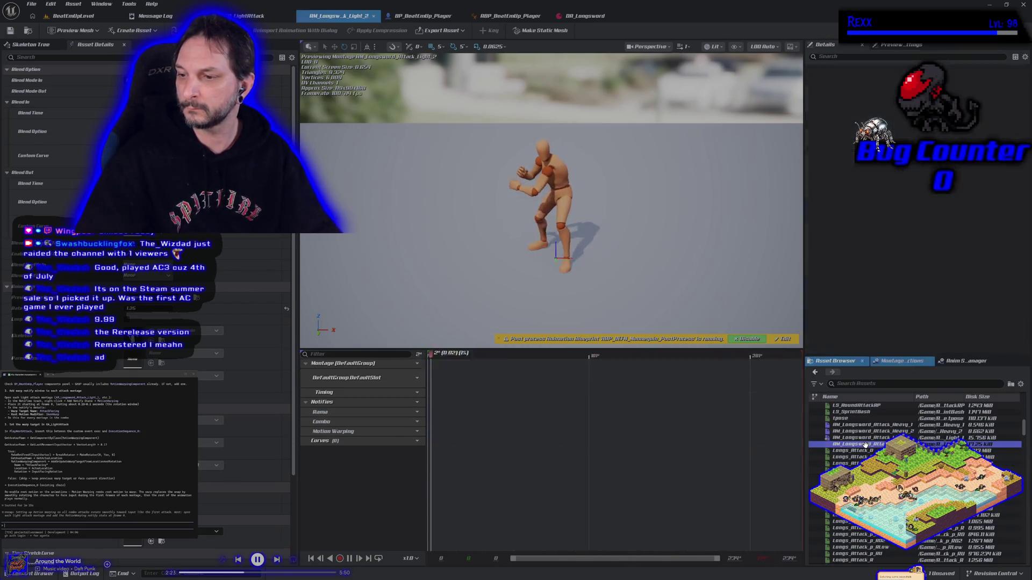
{"action": "left_click", "coordinate": [476, 433]}
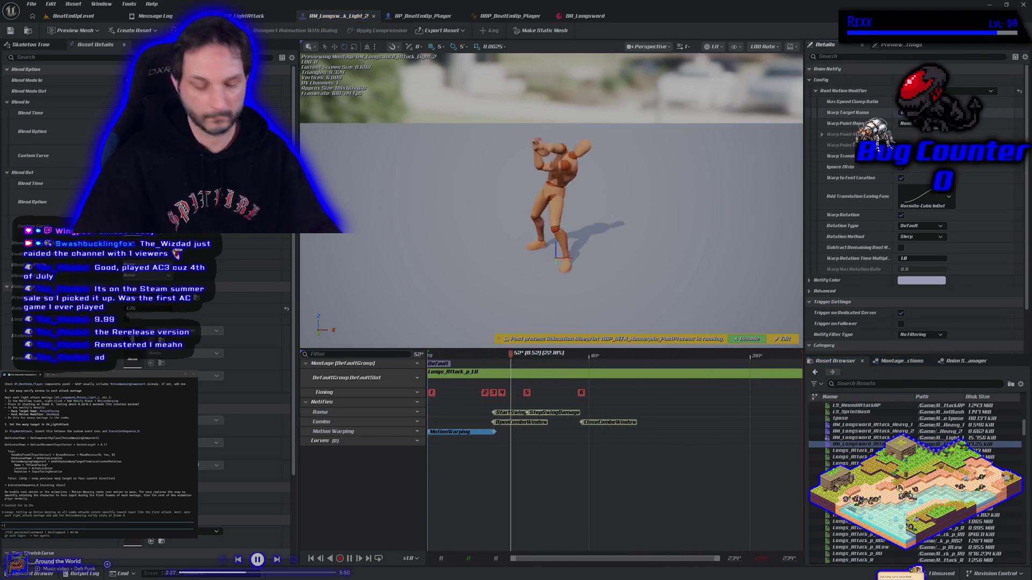
{"action": "key", "text": "Return"}
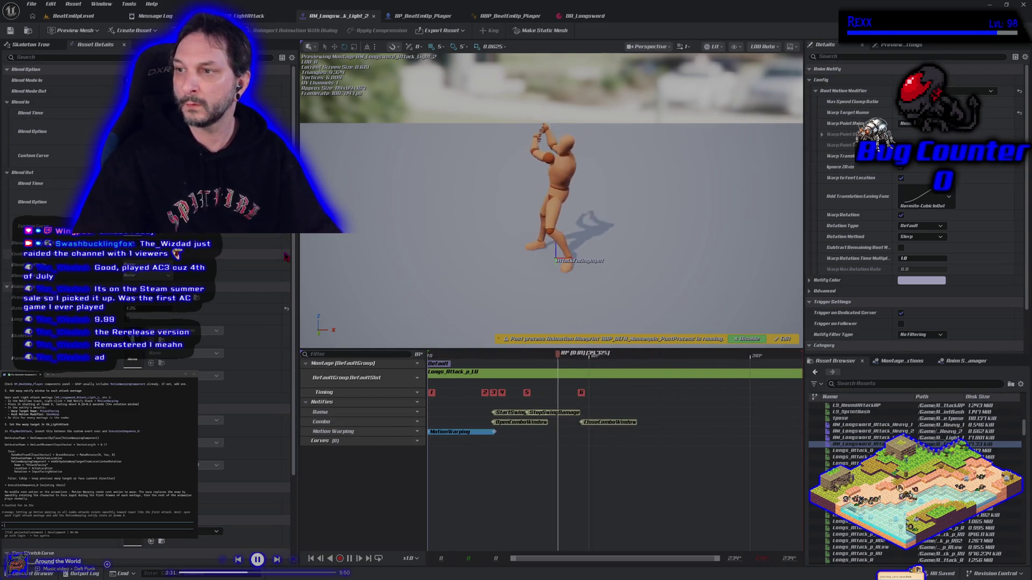
{"action": "key", "text": "ctrl+s"}
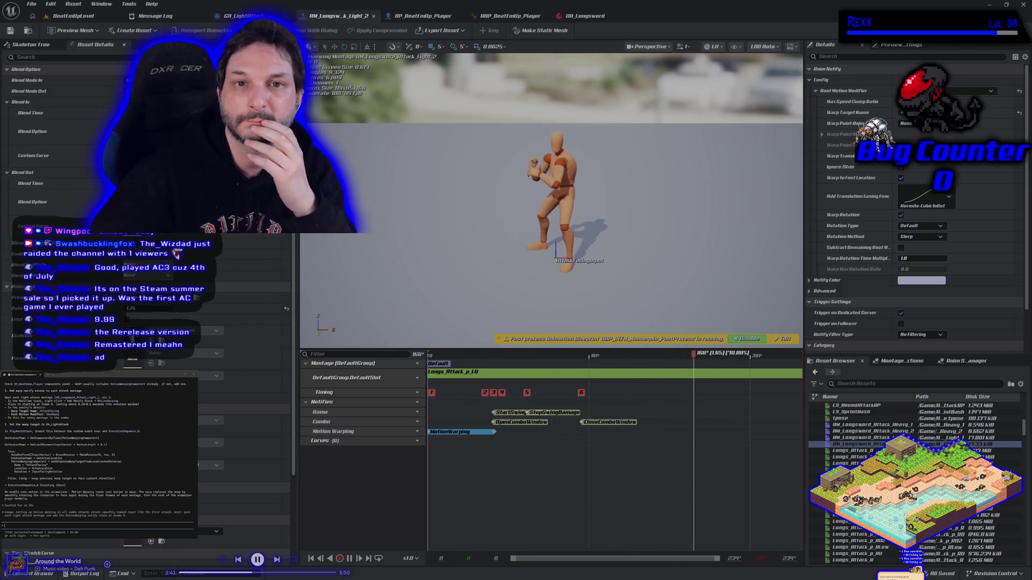
{"action": "left_click", "coordinate": [245, 15]}
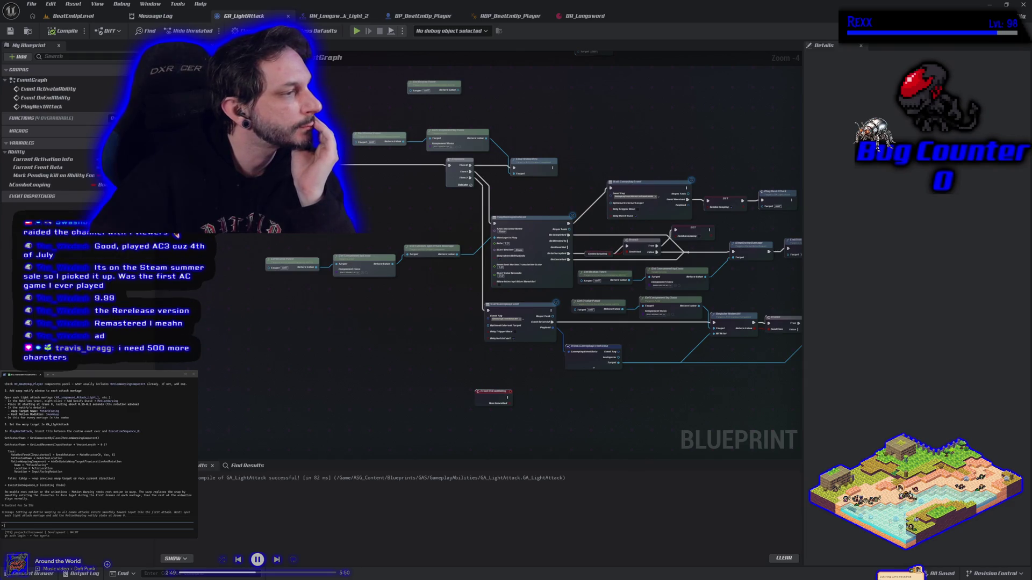
Add a Get Component By Class node off Get Avatar Pawn, set to Motion Warping Component
{"action": "scroll", "coordinate": [297, 286], "scroll_direction": "up", "scroll_amount": 2}
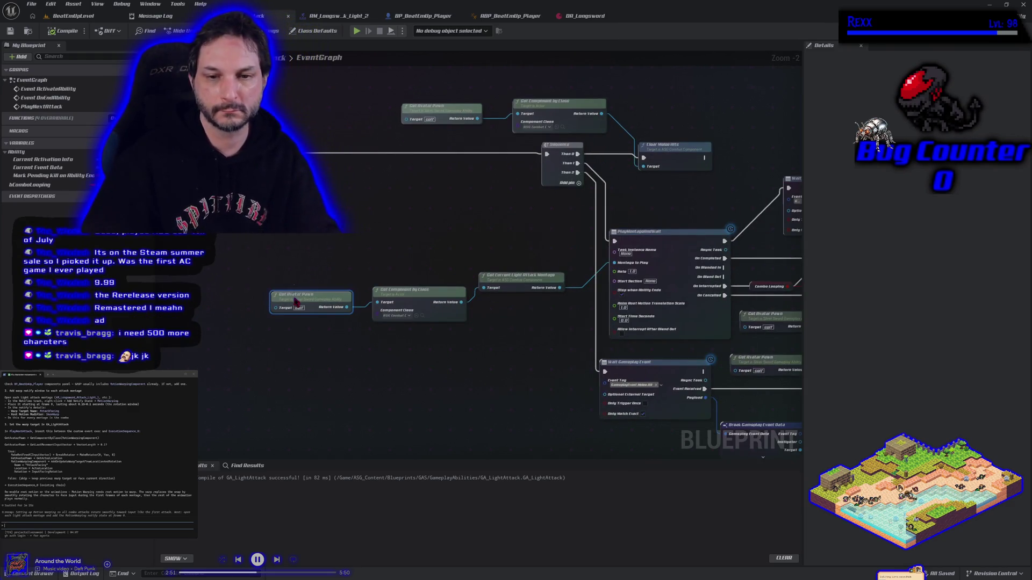
{"action": "left_click", "coordinate": [320, 188]}
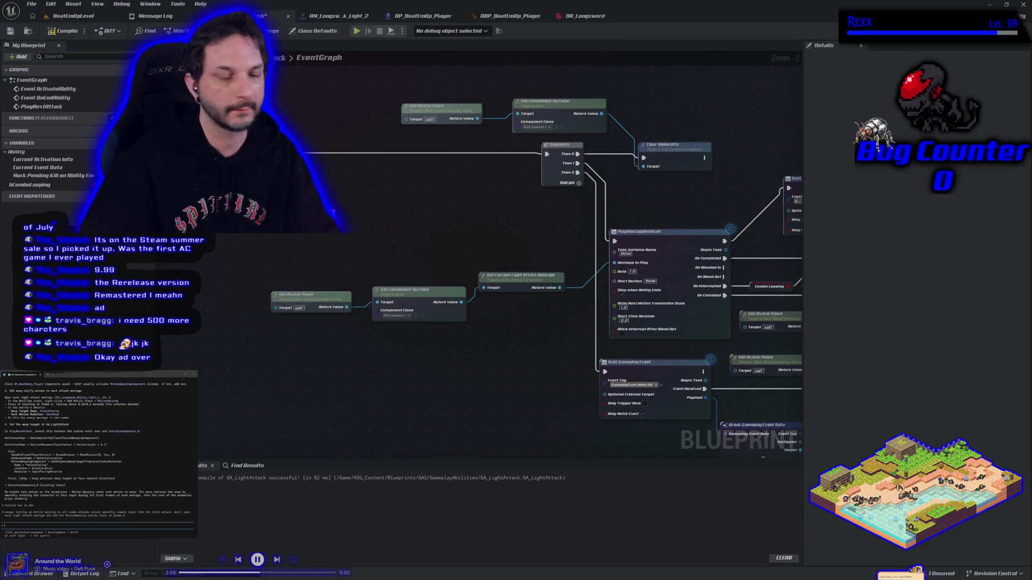
{"action": "left_click_drag", "start_coordinate": [346, 307], "coordinate": [348, 221]}
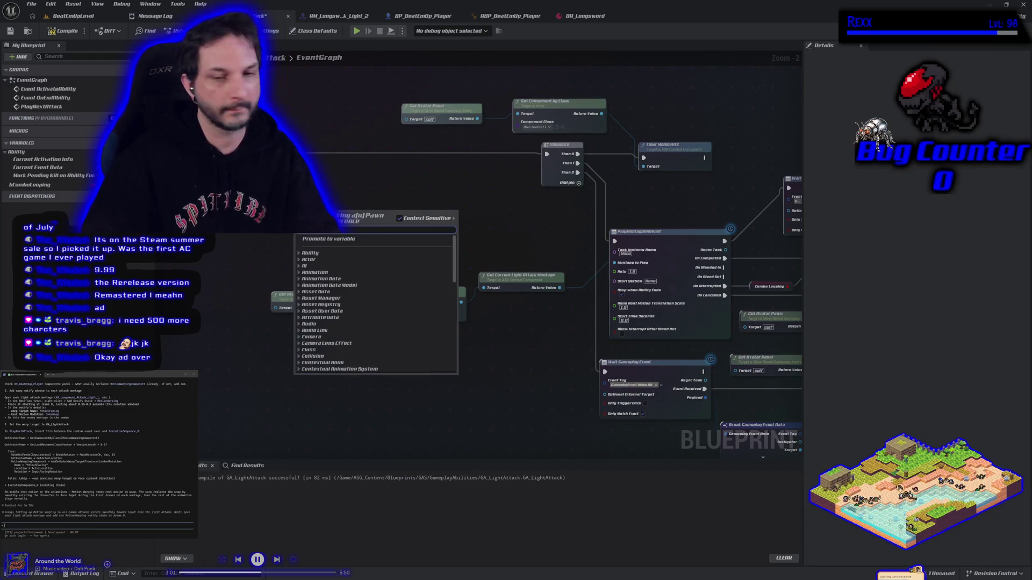
{"action": "type", "text": "get comp"}
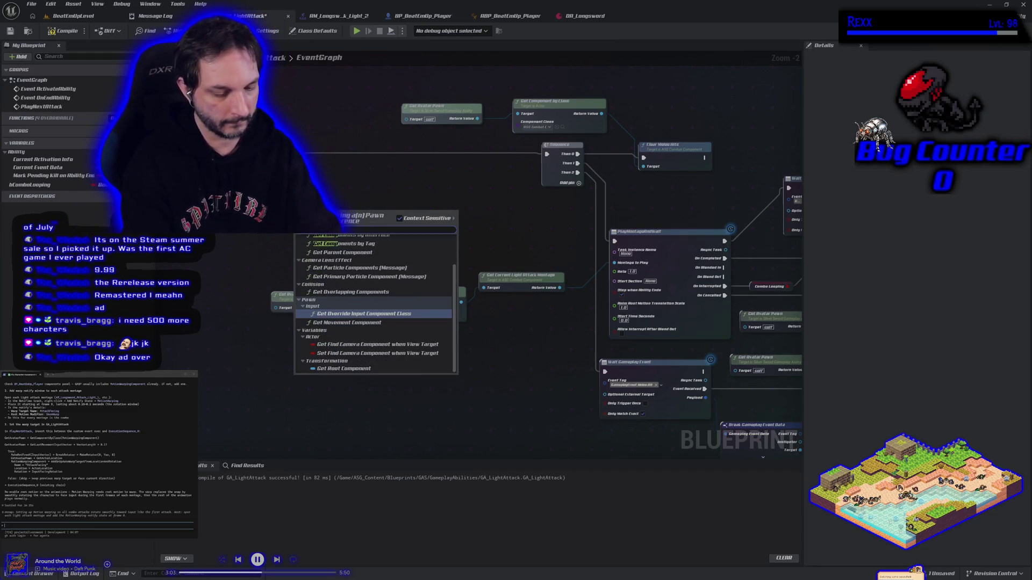
{"action": "type", "text": "onent by class"}
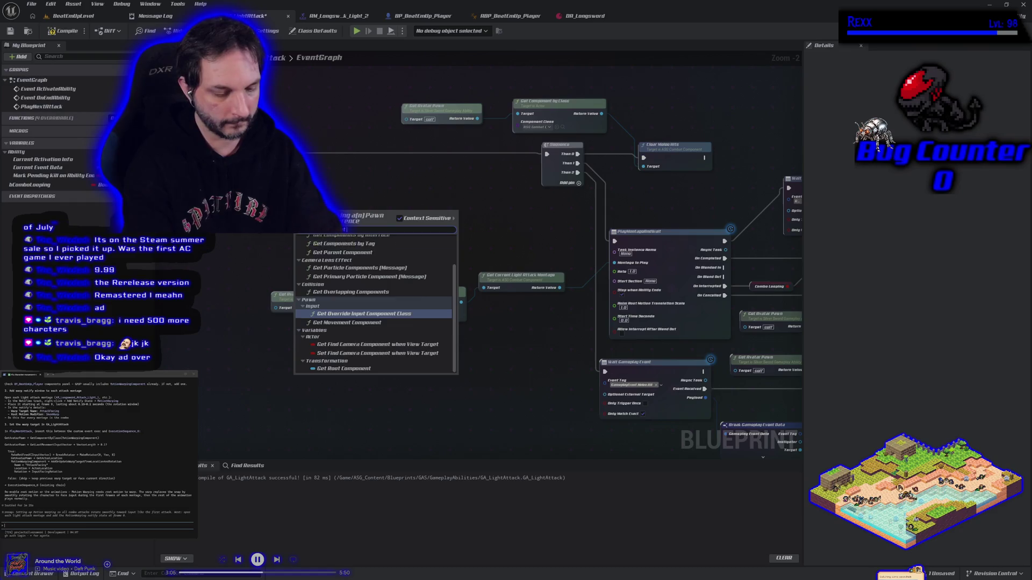
{"action": "key", "text": "Return"}
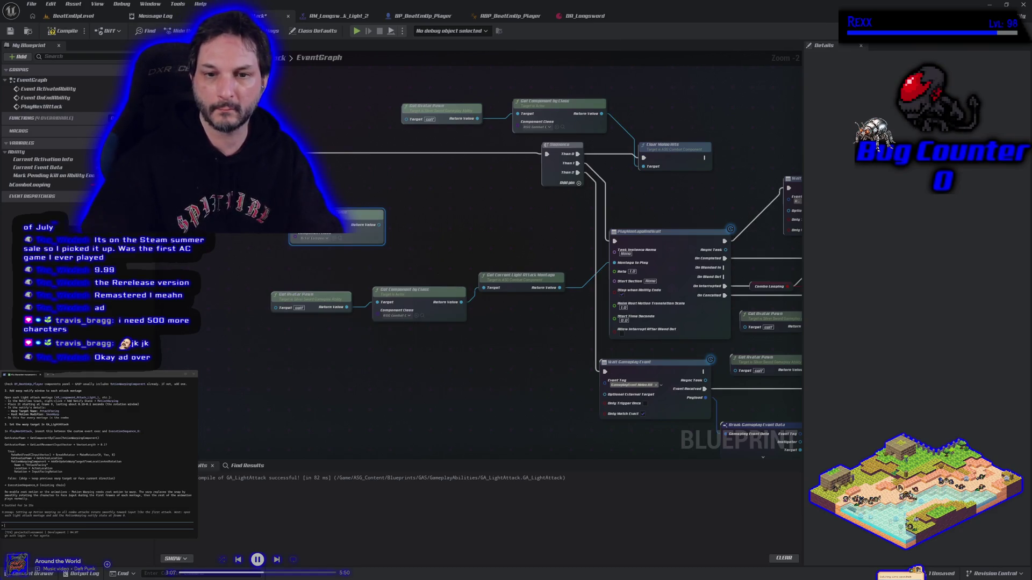
{"action": "left_click", "coordinate": [323, 241]}
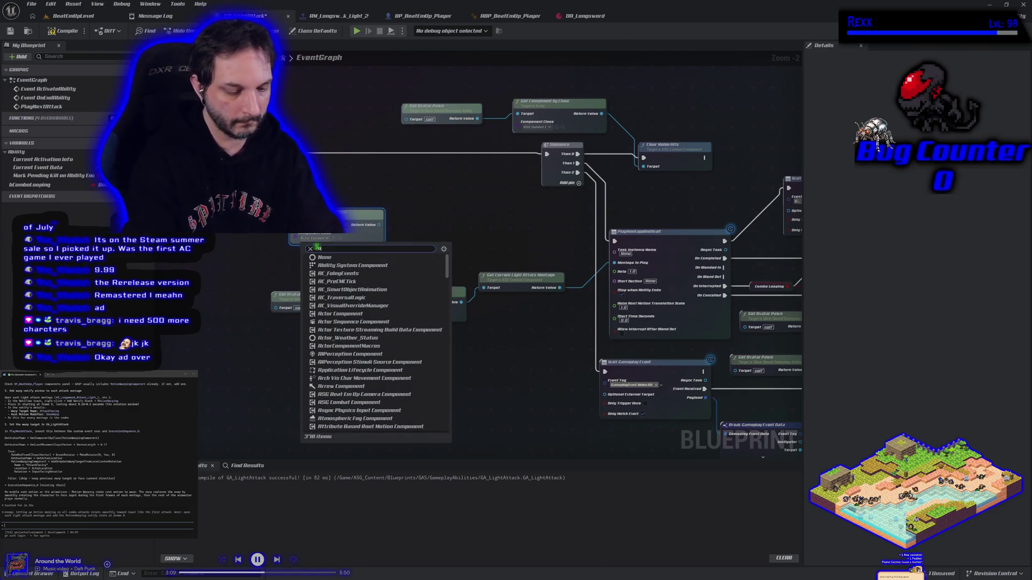
{"action": "type", "text": "motion war"}
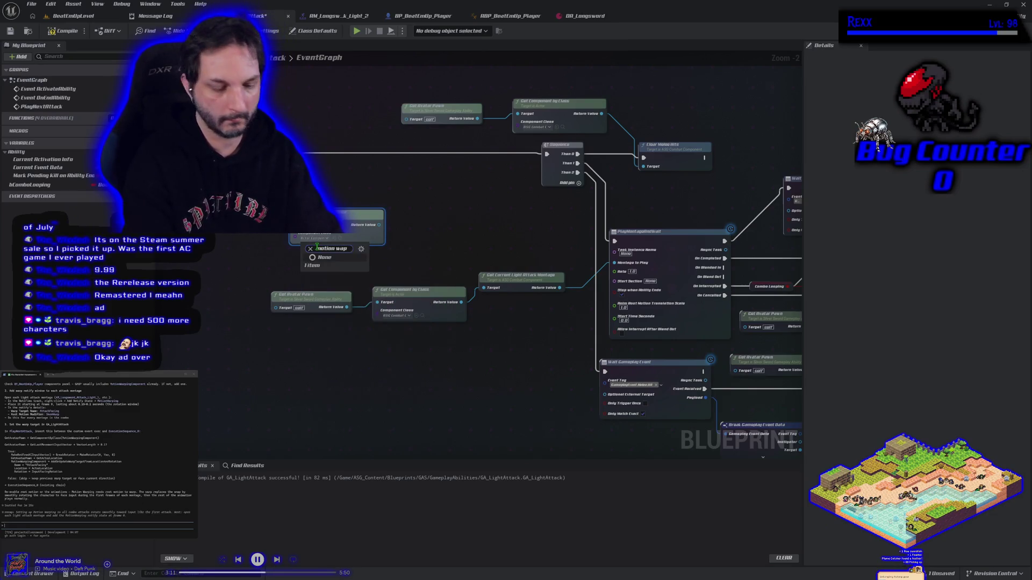
{"action": "type", "text": "ping com"}
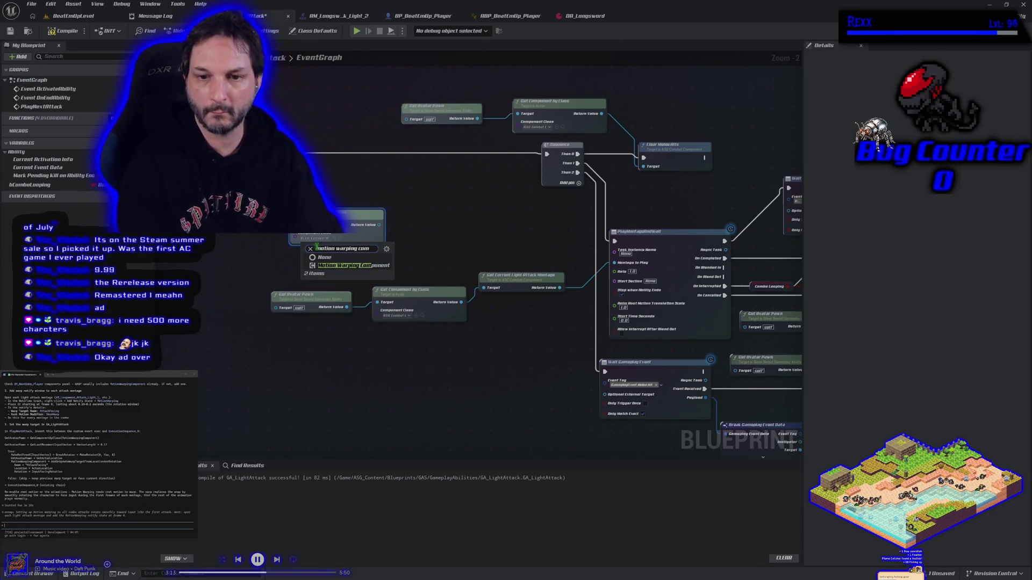
{"action": "left_click", "coordinate": [338, 267]}
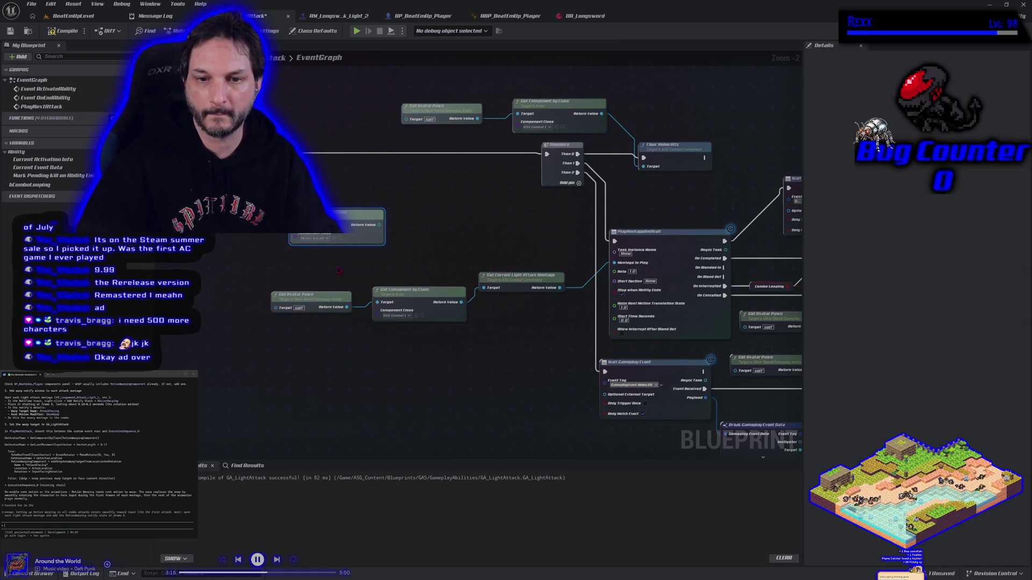
Chain Get Last Movement Input Vector, Vector Length and a > comparison into a new Branch condition
{"action": "mouse_move", "coordinate": [379, 225]}
{"action": "left_mouse_down"}
{"action": "mouse_move", "coordinate": [400, 223]}
{"action": "mouse_move", "coordinate": [365, 221]}
{"action": "mouse_move", "coordinate": [366, 206]}
{"action": "mouse_move", "coordinate": [266, 240]}
{"action": "left_mouse_up"}
{"action": "type", "text": "get las"}
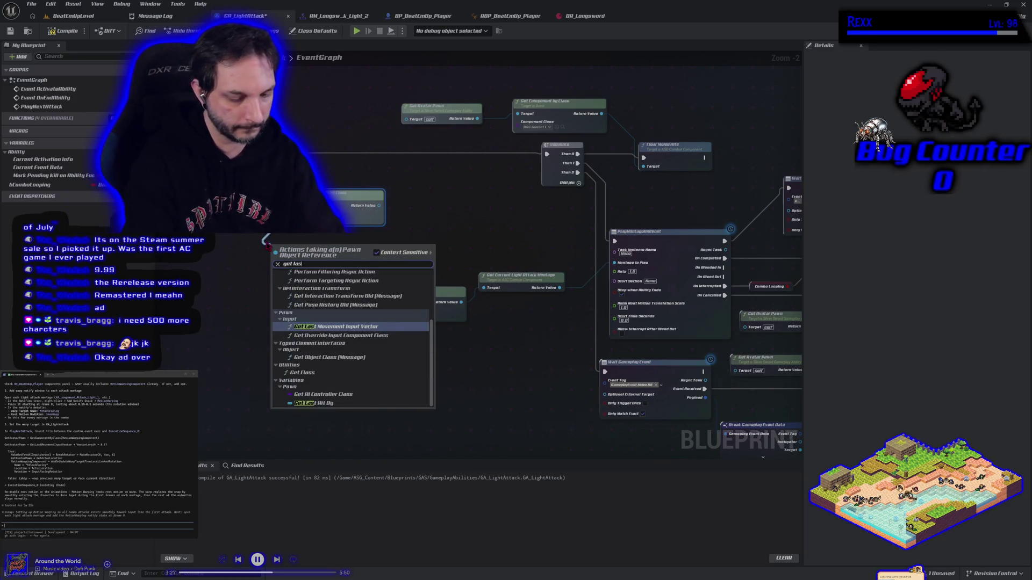
{"action": "type", "text": "t movement"}
{"action": "key", "text": "Return"}
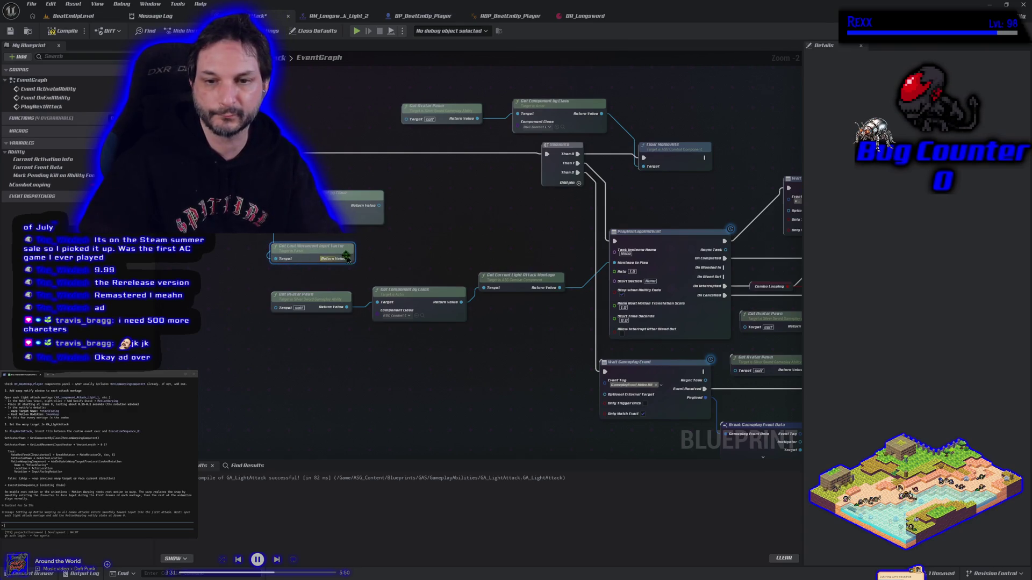
{"action": "left_click_drag", "start_coordinate": [349, 258], "coordinate": [365, 260]}
{"action": "type", "text": "ve"}
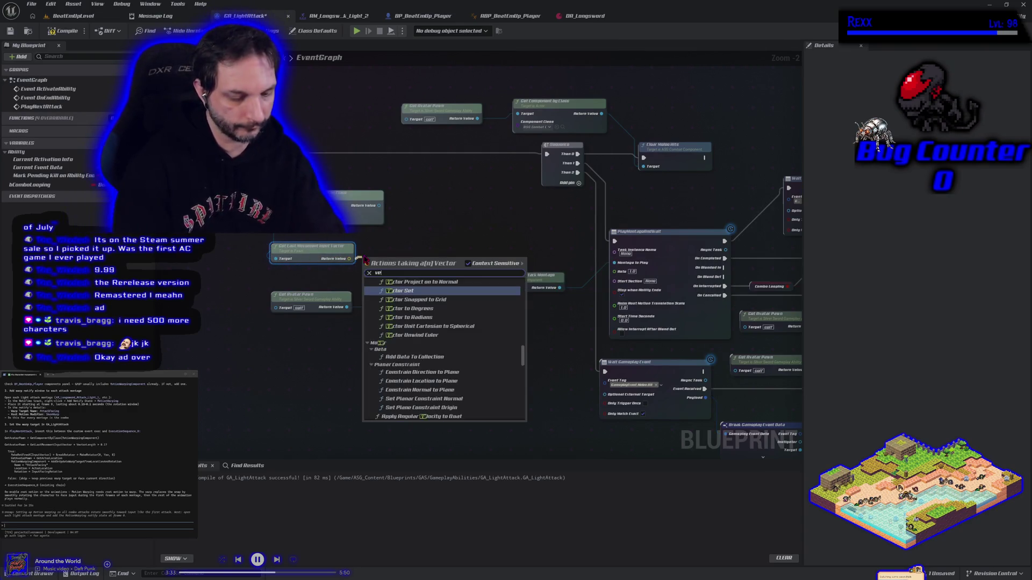
{"action": "type", "text": "ctor length"}
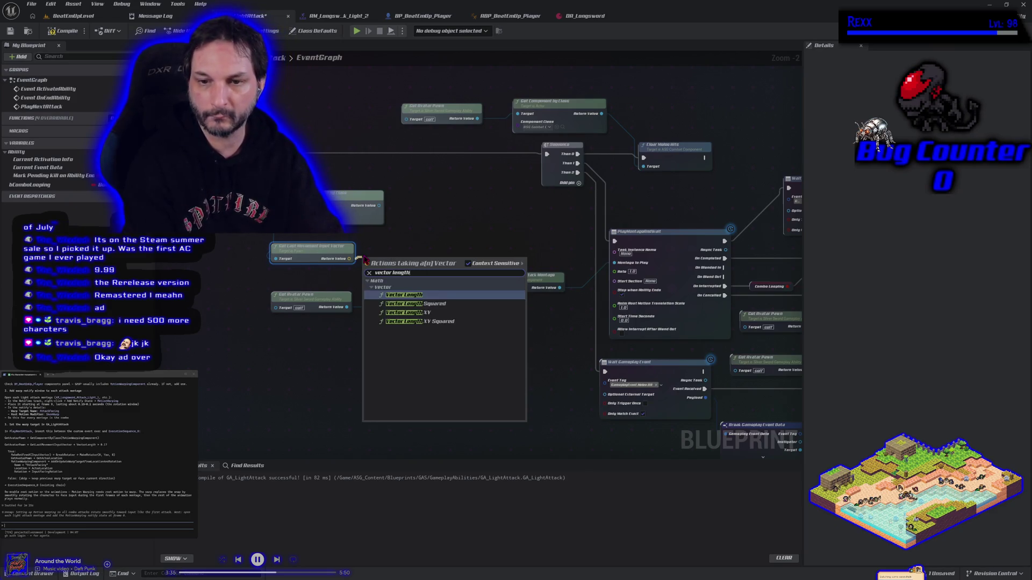
{"action": "key", "text": "Return"}
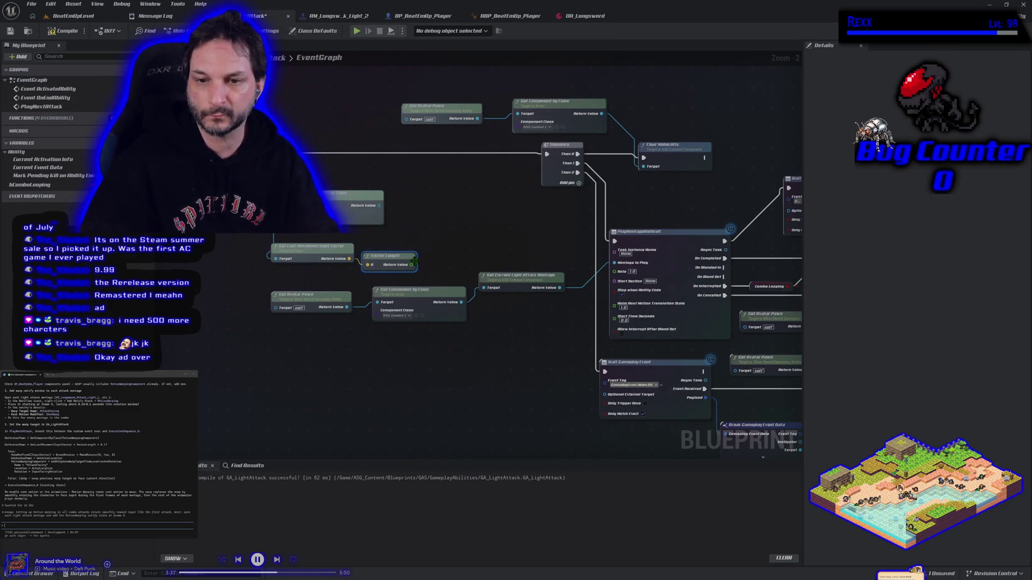
{"action": "left_click_drag", "start_coordinate": [412, 264], "coordinate": [423, 261]}
{"action": "type", "text": ">"}
{"action": "key", "text": "Return"}
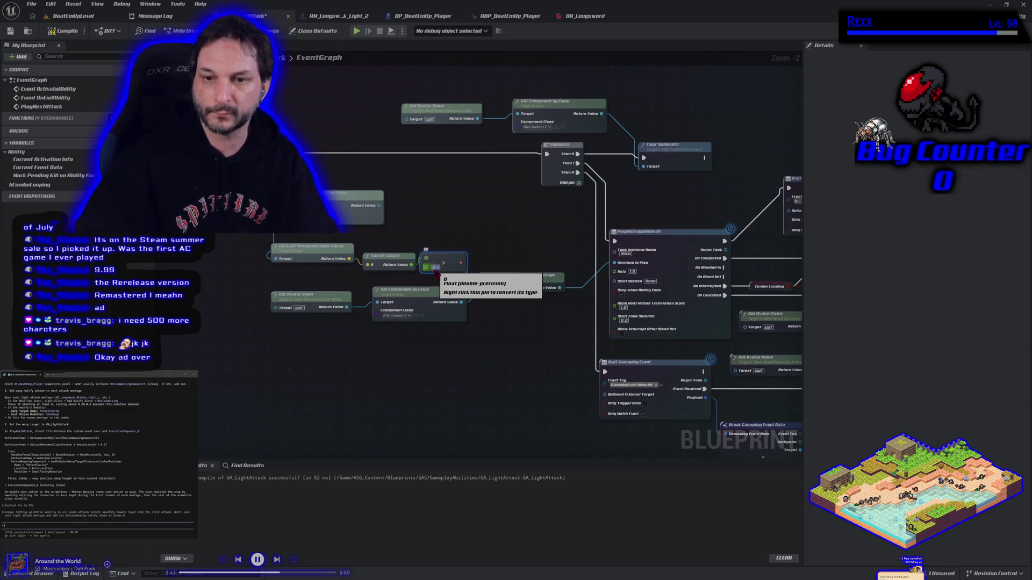
{"action": "left_click", "coordinate": [498, 210]}
{"action": "mouse_move", "coordinate": [459, 265]}
{"action": "left_mouse_down"}
{"action": "mouse_move", "coordinate": [532, 271]}
{"action": "mouse_move", "coordinate": [502, 215]}
{"action": "mouse_move", "coordinate": [471, 197]}
{"action": "left_mouse_up"}
Arrange the movement-check nodes and Get Component by Class neatly, then save GA_LightAttack
{"action": "mouse_move", "coordinate": [309, 180]}
{"action": "left_mouse_down"}
{"action": "mouse_move", "coordinate": [443, 228]}
{"action": "mouse_move", "coordinate": [454, 277]}
{"action": "left_mouse_up"}
{"action": "left_click_drag", "start_coordinate": [466, 197], "coordinate": [306, 154]}
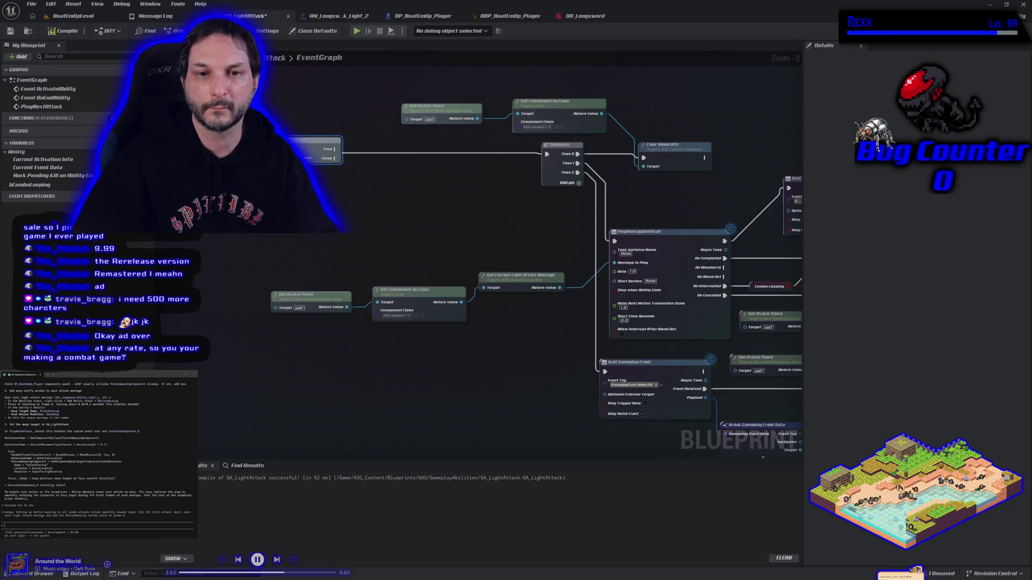
{"action": "mouse_move", "coordinate": [212, 269]}
{"action": "left_mouse_down"}
{"action": "mouse_move", "coordinate": [318, 265]}
{"action": "mouse_move", "coordinate": [404, 281]}
{"action": "left_mouse_up"}
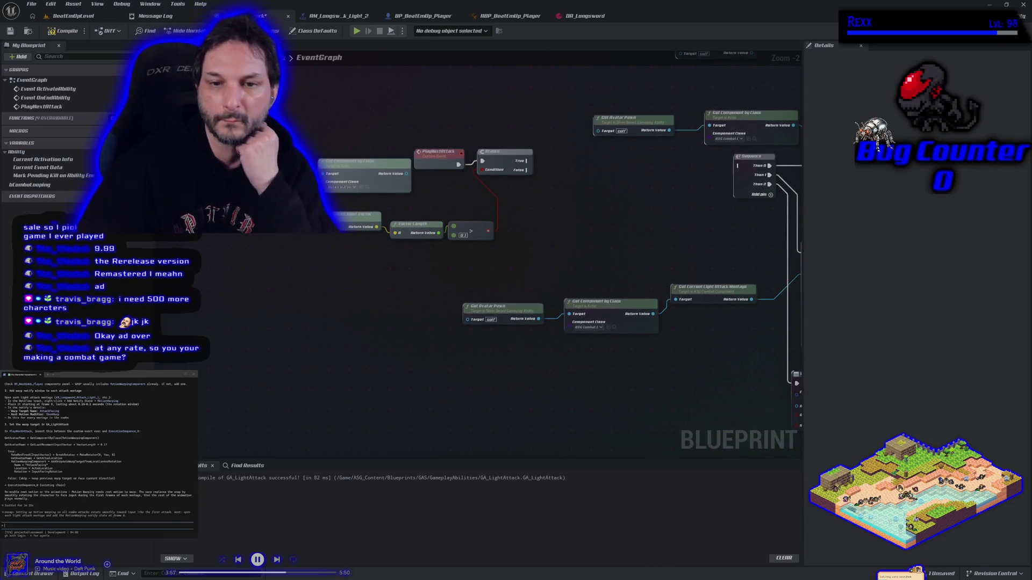
{"action": "mouse_move", "coordinate": [343, 164]}
{"action": "left_mouse_down"}
{"action": "mouse_move", "coordinate": [295, 235]}
{"action": "mouse_move", "coordinate": [309, 263]}
{"action": "mouse_move", "coordinate": [277, 259]}
{"action": "mouse_move", "coordinate": [315, 260]}
{"action": "left_mouse_up"}
{"action": "left_click_drag", "start_coordinate": [334, 218], "coordinate": [348, 195]}
{"action": "mouse_move", "coordinate": [417, 211]}
{"action": "left_mouse_down"}
{"action": "mouse_move", "coordinate": [470, 230]}
{"action": "mouse_move", "coordinate": [480, 201]}
{"action": "left_mouse_up"}
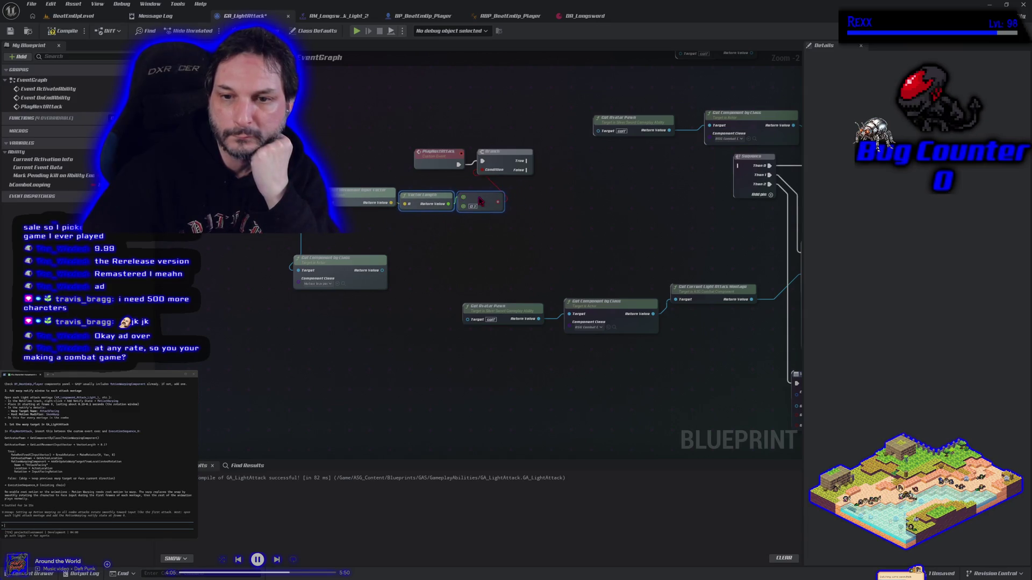
{"action": "left_click_drag", "start_coordinate": [500, 159], "coordinate": [543, 168]}
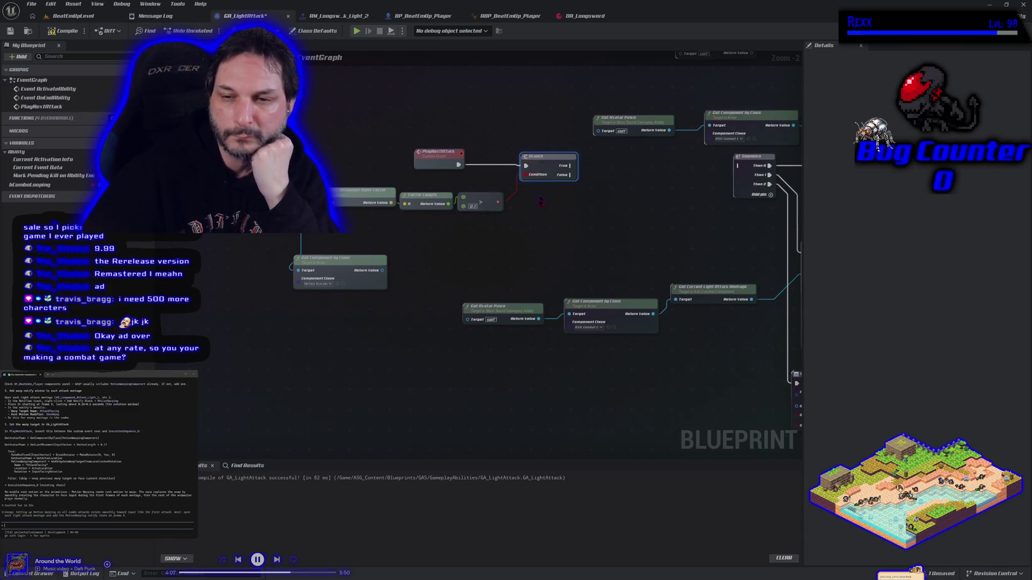
{"action": "mouse_move", "coordinate": [357, 263]}
{"action": "left_mouse_down"}
{"action": "mouse_move", "coordinate": [358, 230]}
{"action": "mouse_move", "coordinate": [371, 237]}
{"action": "left_mouse_up"}
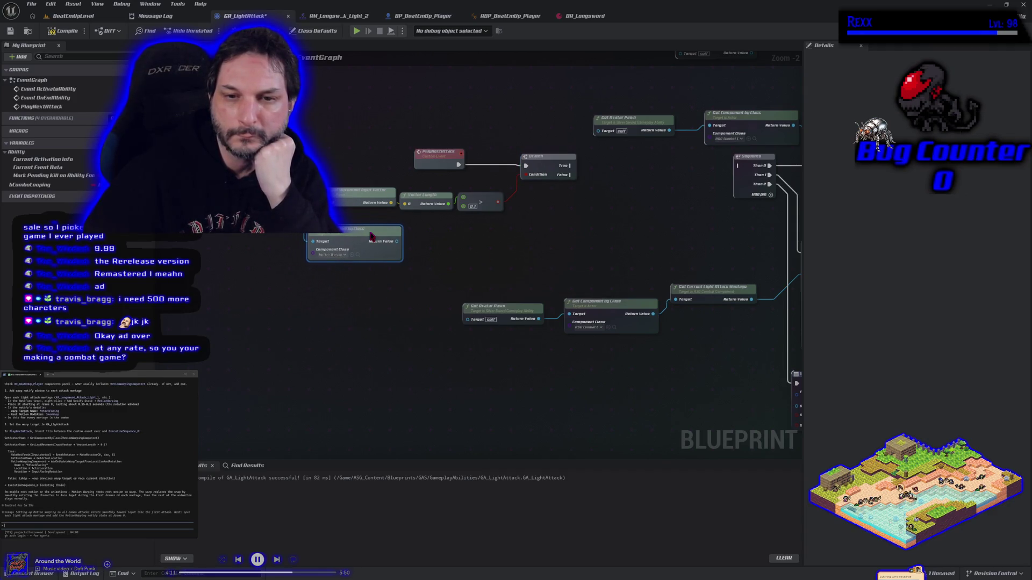
{"action": "left_click", "coordinate": [257, 341]}
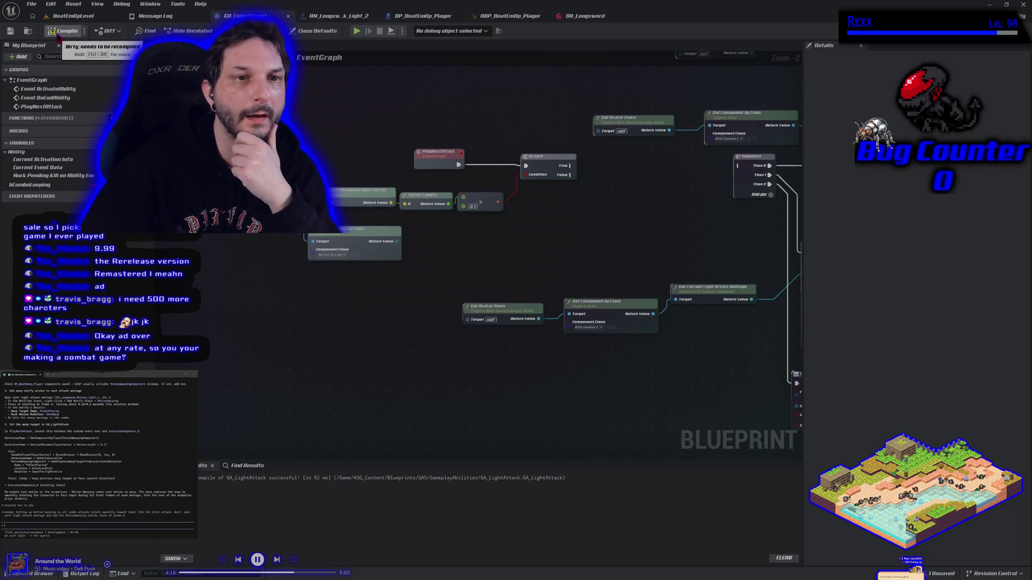
{"action": "left_click", "coordinate": [11, 31]}
{"action": "left_click", "coordinate": [73, 15]}
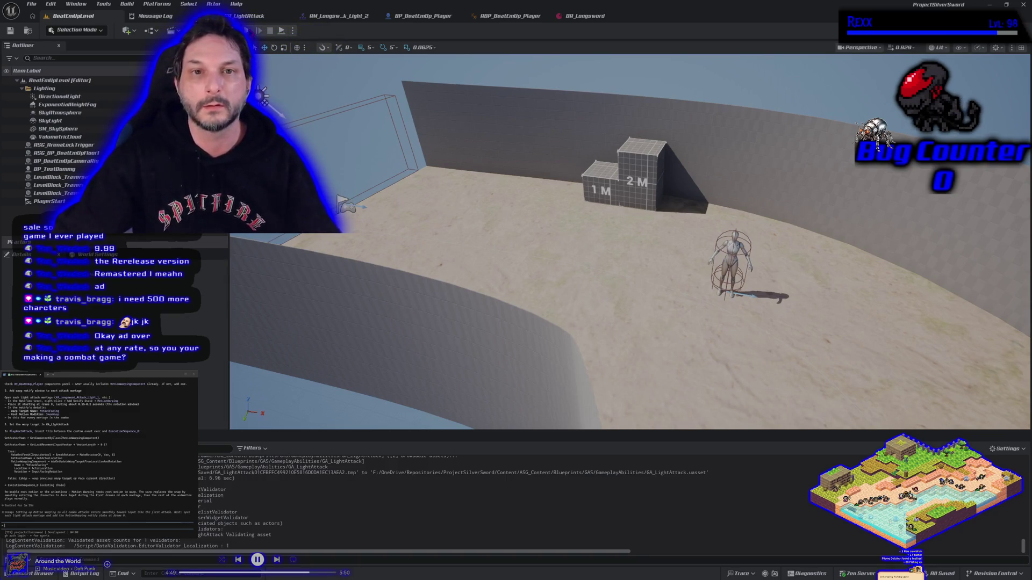
Play-test the level, running the character around the 2M block and swinging the sword
{"action": "key", "text": "alt+p"}
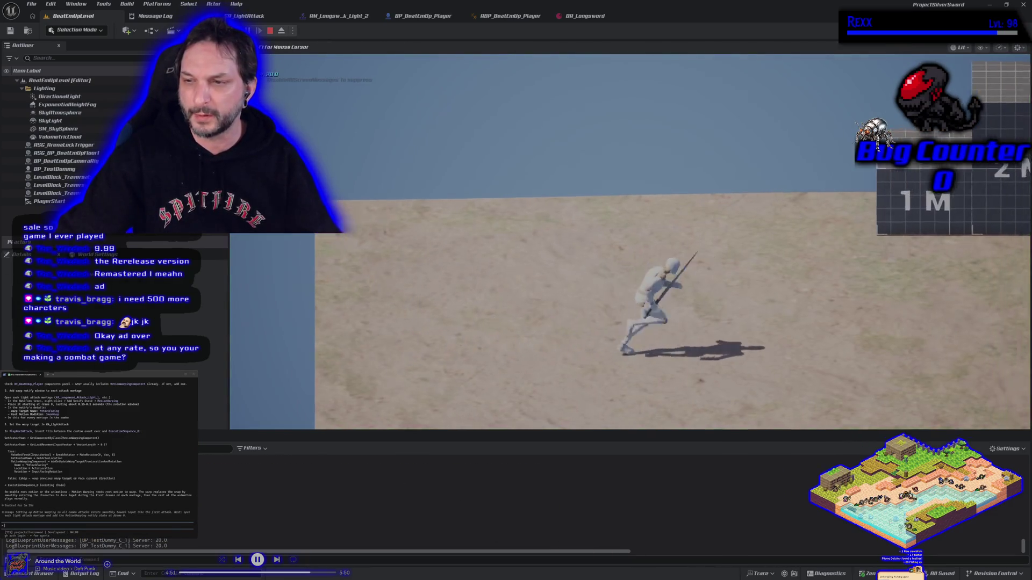
{"action": "key", "text": "w"}
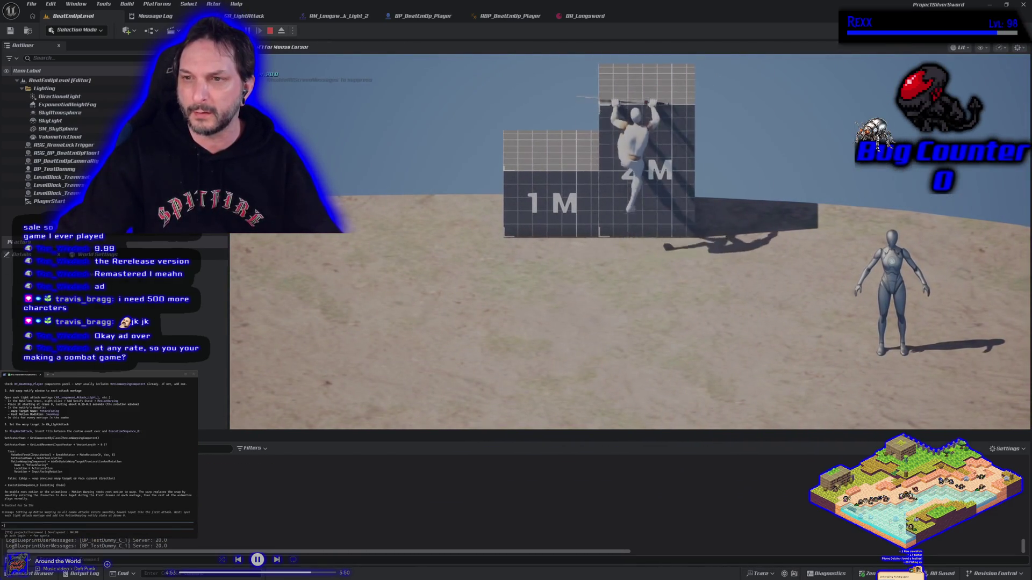
{"action": "key", "text": "s"}
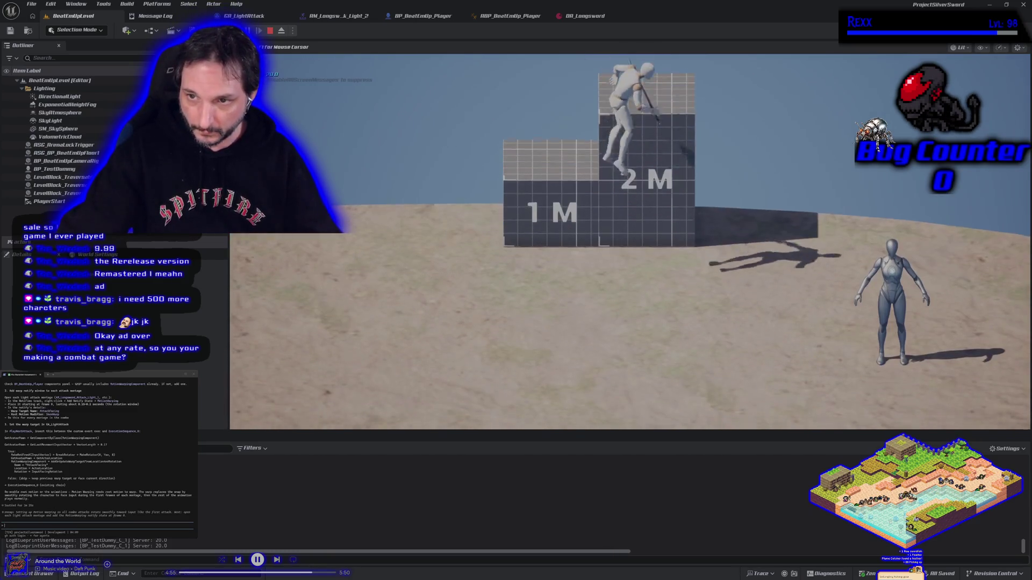
{"action": "key", "text": "a"}
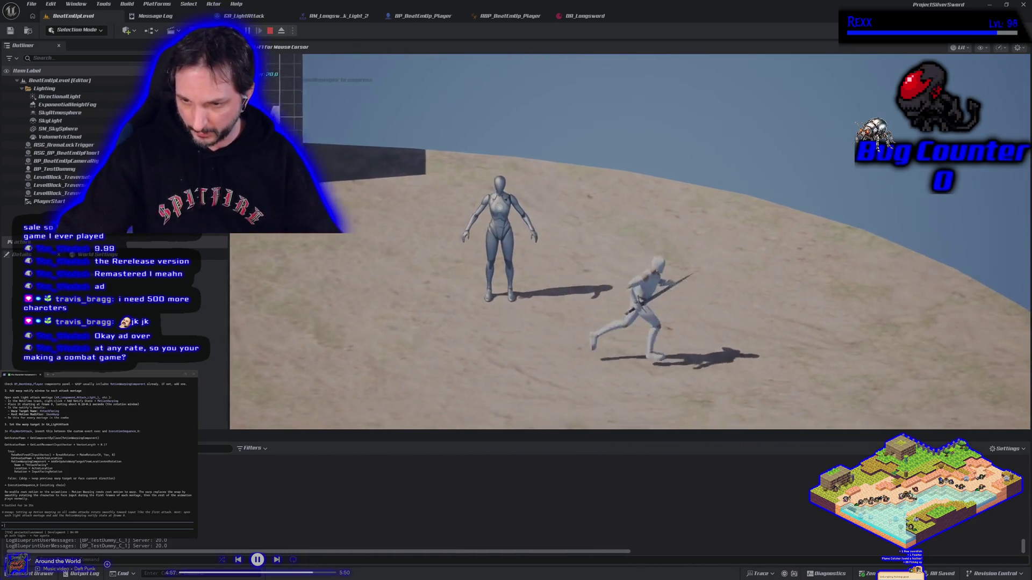
{"action": "key", "text": "d"}
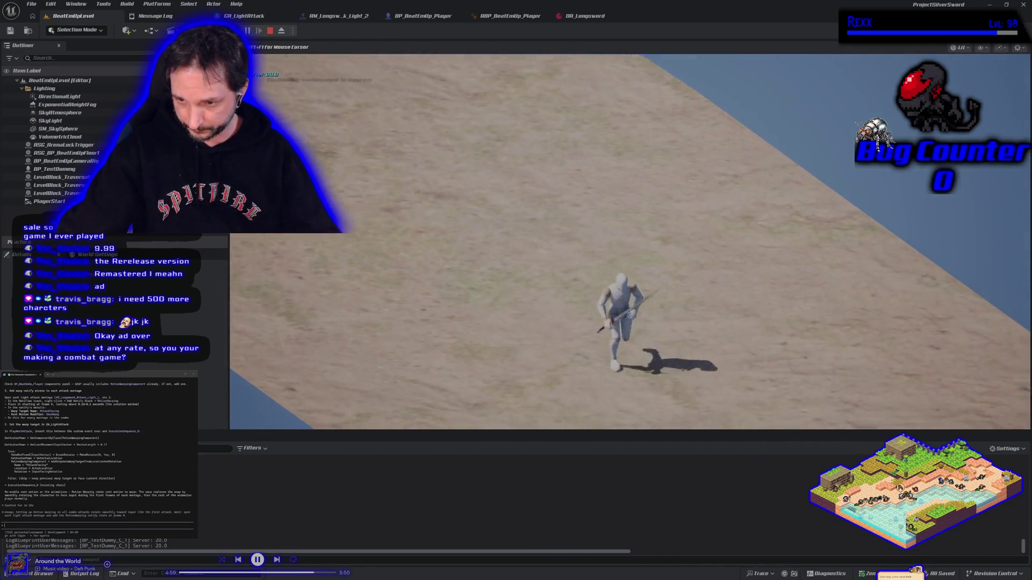
{"action": "key", "text": "w"}
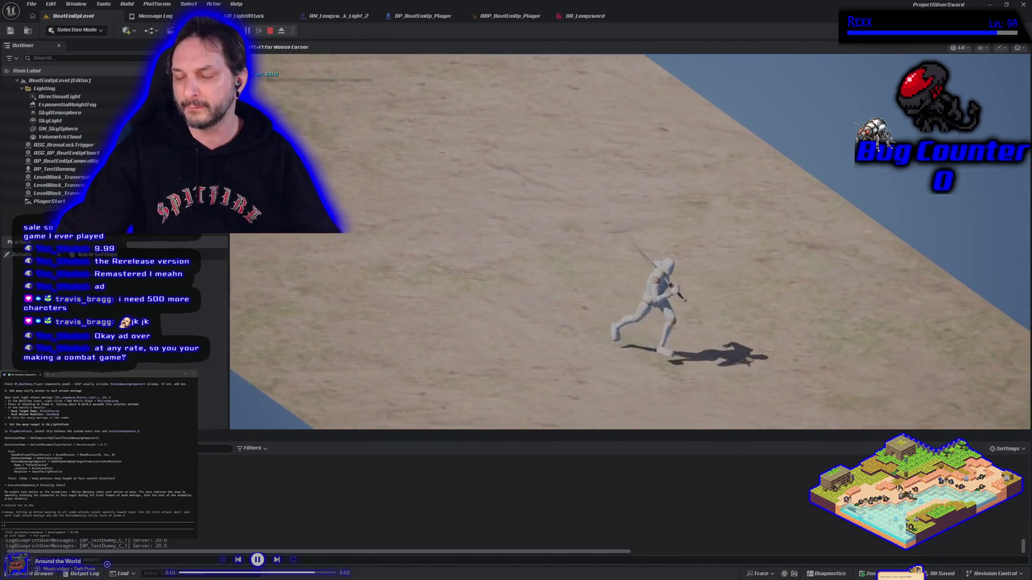
{"action": "key", "text": "a"}
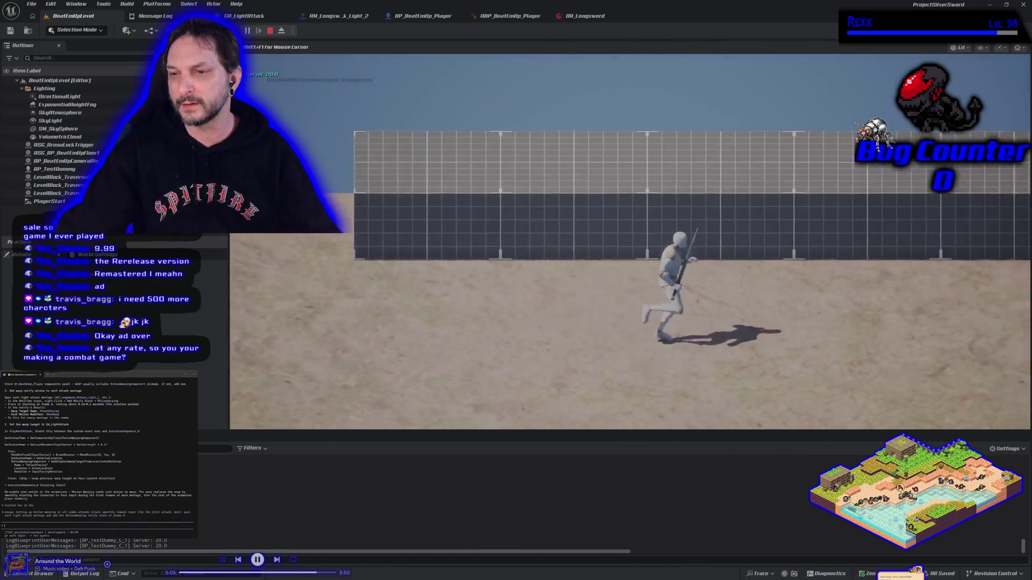
{"action": "key", "text": "w"}
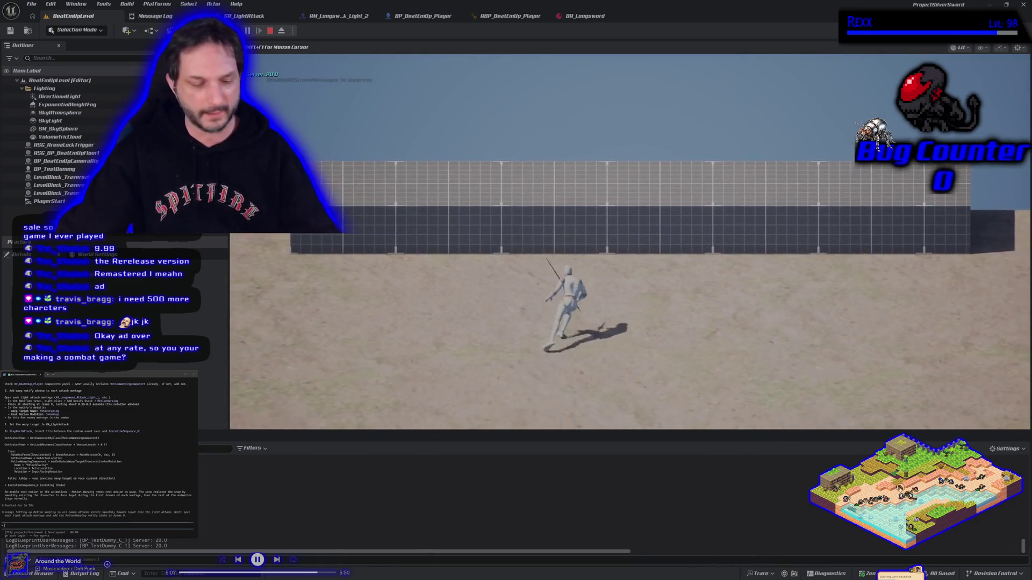
{"action": "key", "text": "d"}
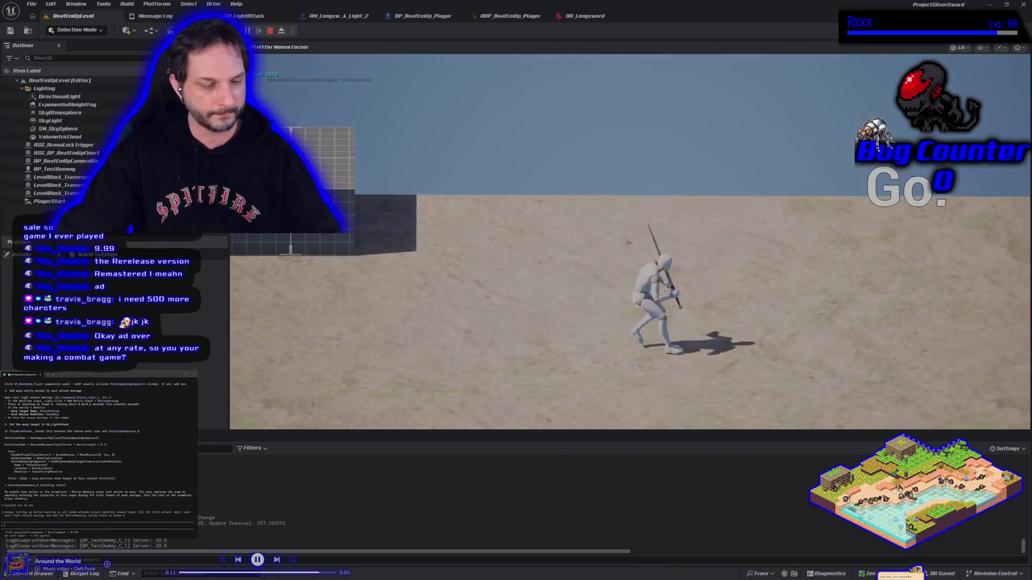
{"action": "key", "text": "Escape"}
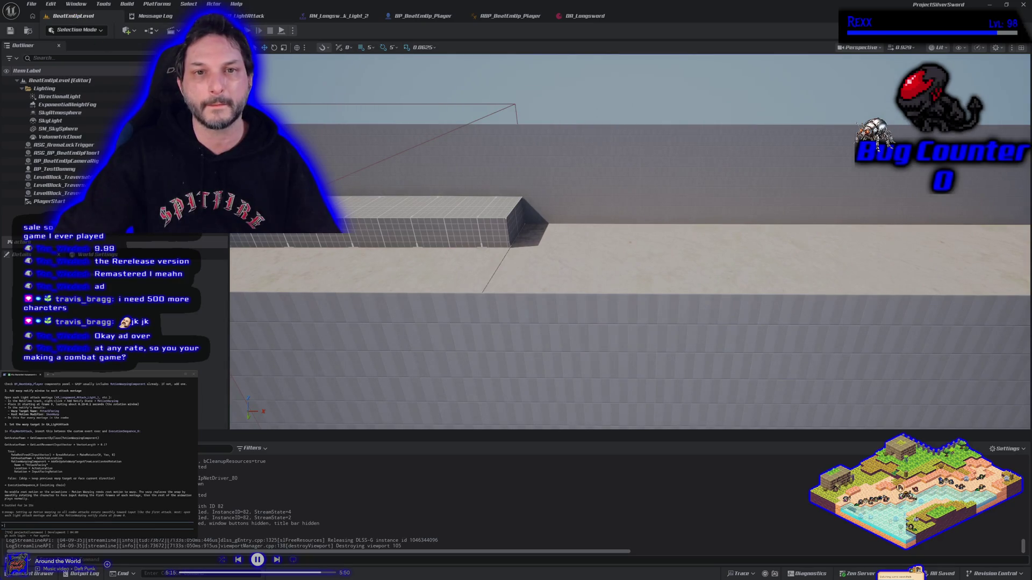
Play-test again by running to the training dummy, then return to the GA_LightAttack graph
{"action": "key", "text": "alt+p"}
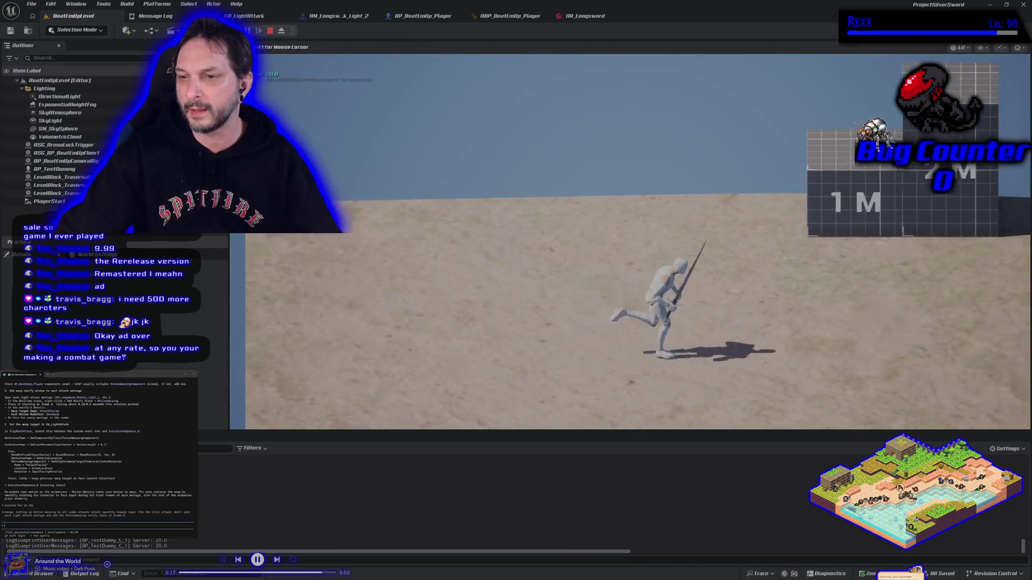
{"action": "key", "text": "a"}
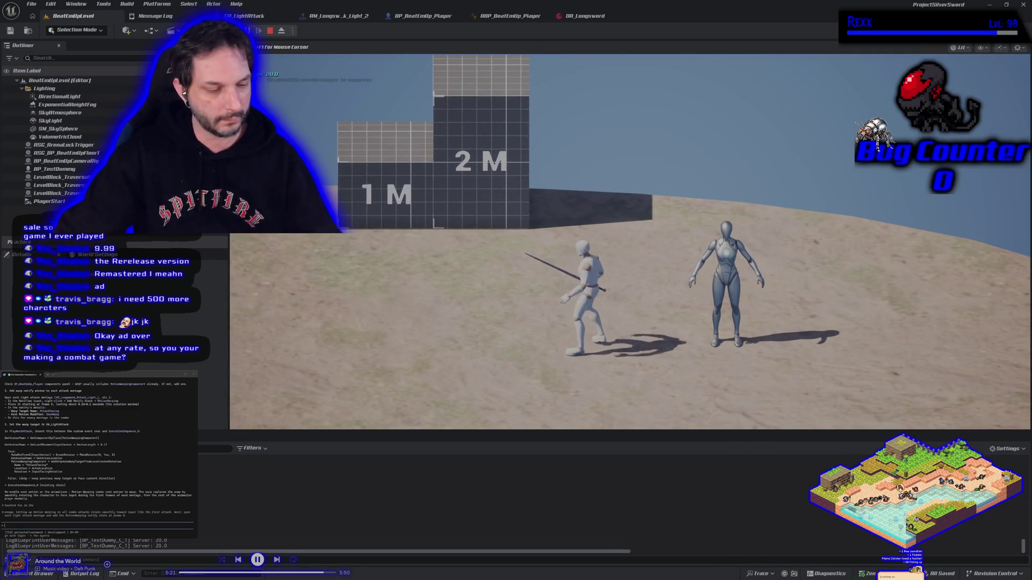
{"action": "key", "text": "Escape"}
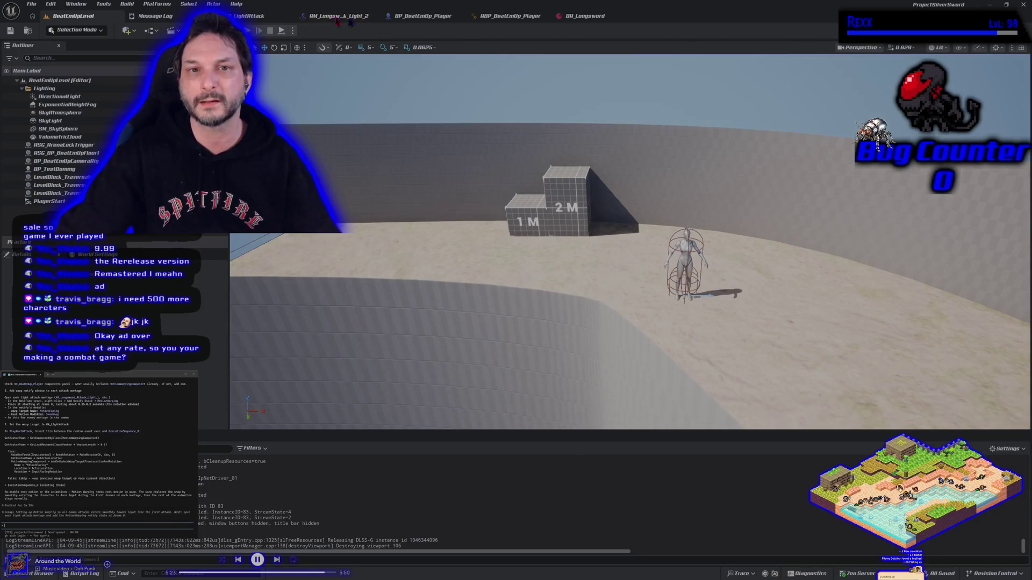
{"action": "left_click", "coordinate": [249, 15]}
{"action": "mouse_move", "coordinate": [571, 224]}
{"action": "left_mouse_down"}
{"action": "mouse_move", "coordinate": [500, 246]}
{"action": "mouse_move", "coordinate": [488, 225]}
{"action": "mouse_move", "coordinate": [541, 228]}
{"action": "left_mouse_up"}
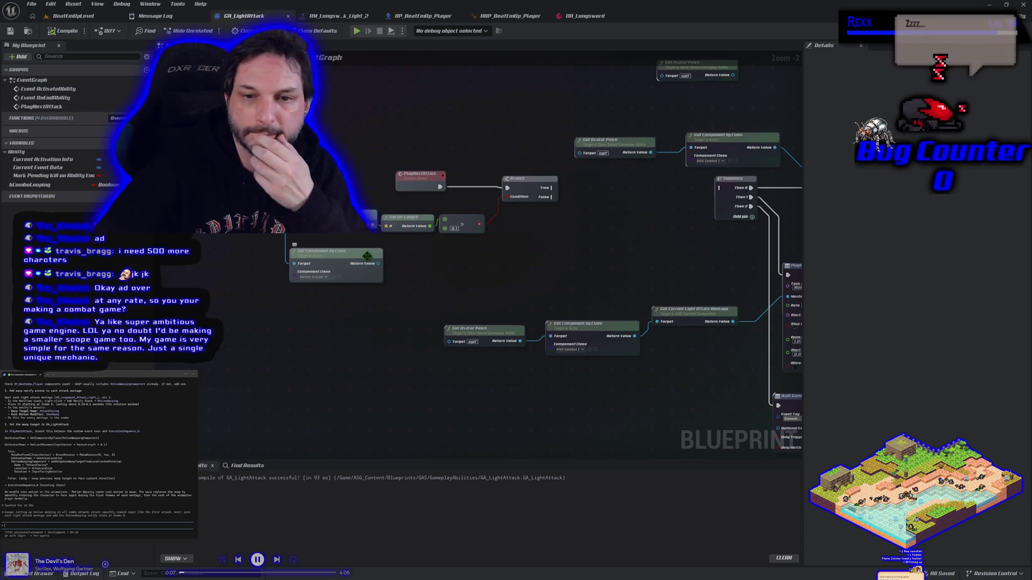
Add a Get Actor Location node off the pawn, then search 'add or update' from the Motion Warping component
{"action": "mouse_move", "coordinate": [284, 236]}
{"action": "left_mouse_down"}
{"action": "mouse_move", "coordinate": [304, 325]}
{"action": "mouse_move", "coordinate": [312, 316]}
{"action": "mouse_move", "coordinate": [294, 302]}
{"action": "left_mouse_up"}
{"action": "type", "text": "get ac"}
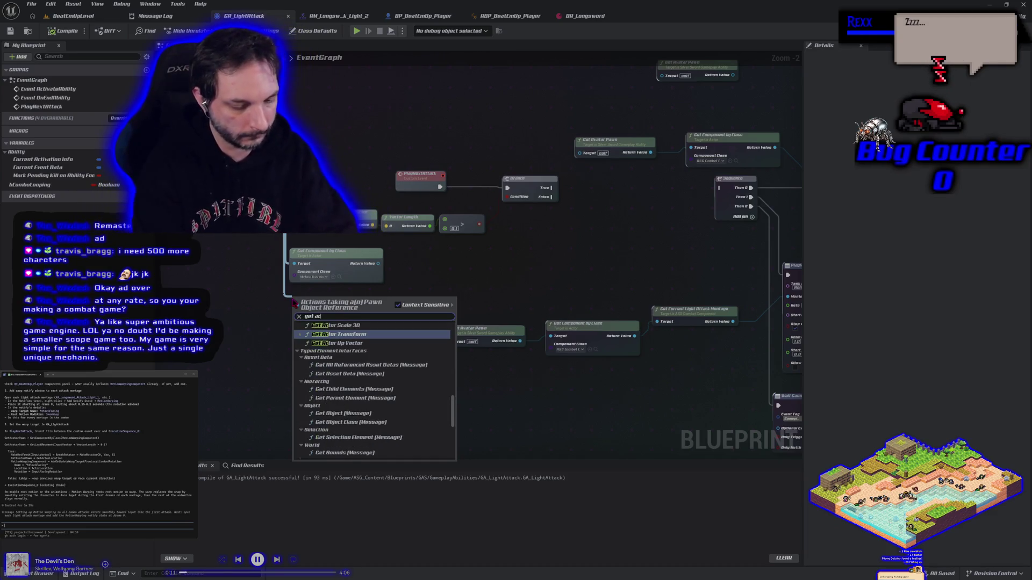
{"action": "type", "text": "tor location"}
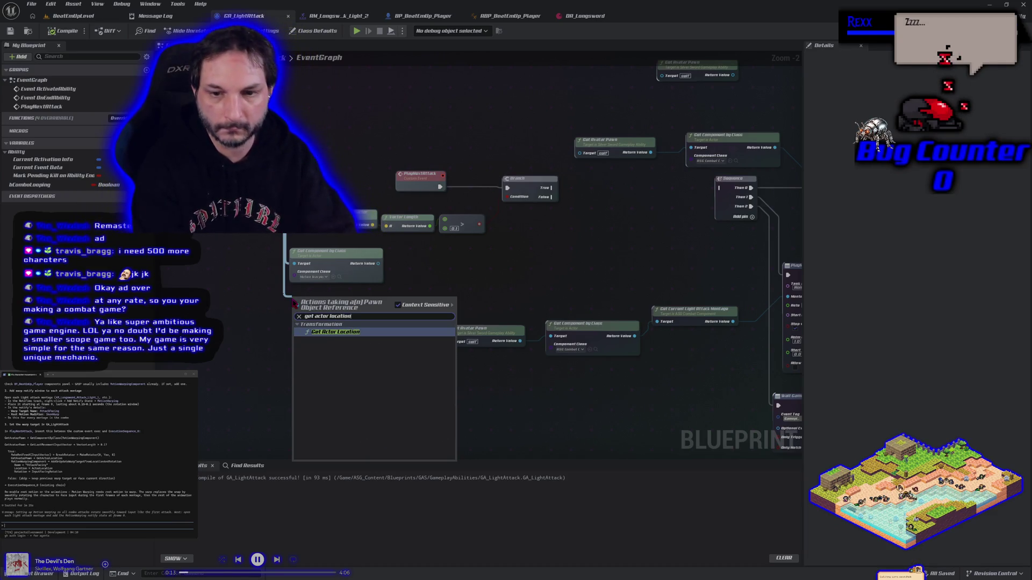
{"action": "key", "text": "Return"}
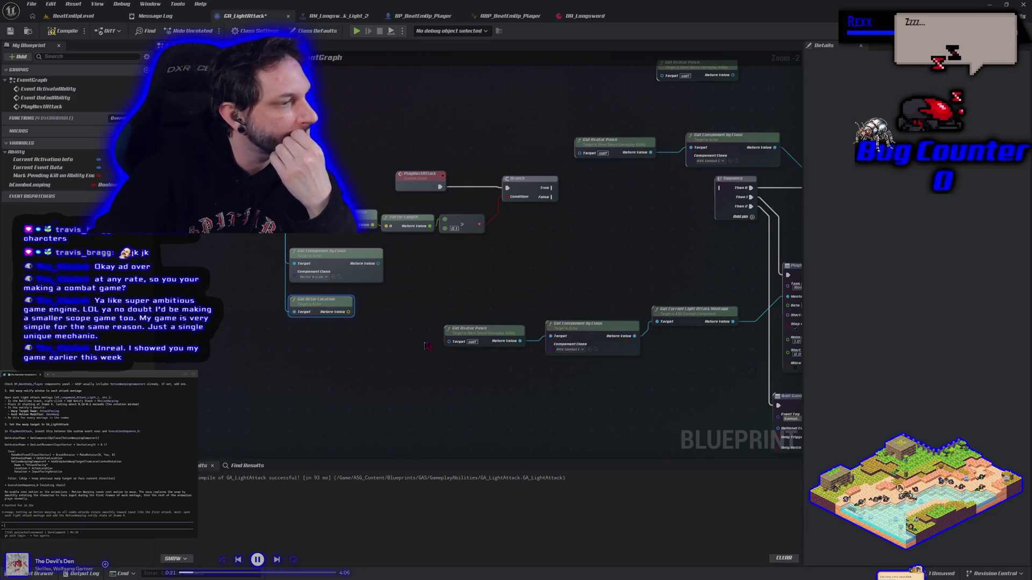
{"action": "left_click_drag", "start_coordinate": [375, 268], "coordinate": [422, 263]}
{"action": "type", "text": "add or update"}
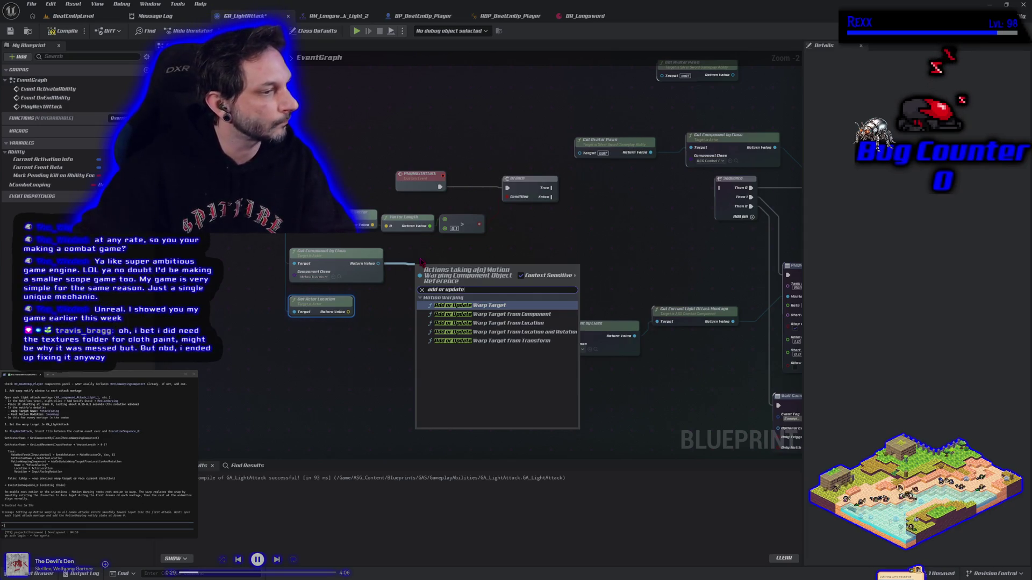
Insert an Add or Update Warp Target node between Branch True and Sequence, fed by Get Actor Location
{"action": "left_click", "coordinate": [499, 333]}
{"action": "mouse_move", "coordinate": [551, 253]}
{"action": "left_mouse_down"}
{"action": "mouse_move", "coordinate": [634, 207]}
{"action": "mouse_move", "coordinate": [628, 193]}
{"action": "left_mouse_up"}
{"action": "left_click_drag", "start_coordinate": [551, 188], "coordinate": [568, 203]}
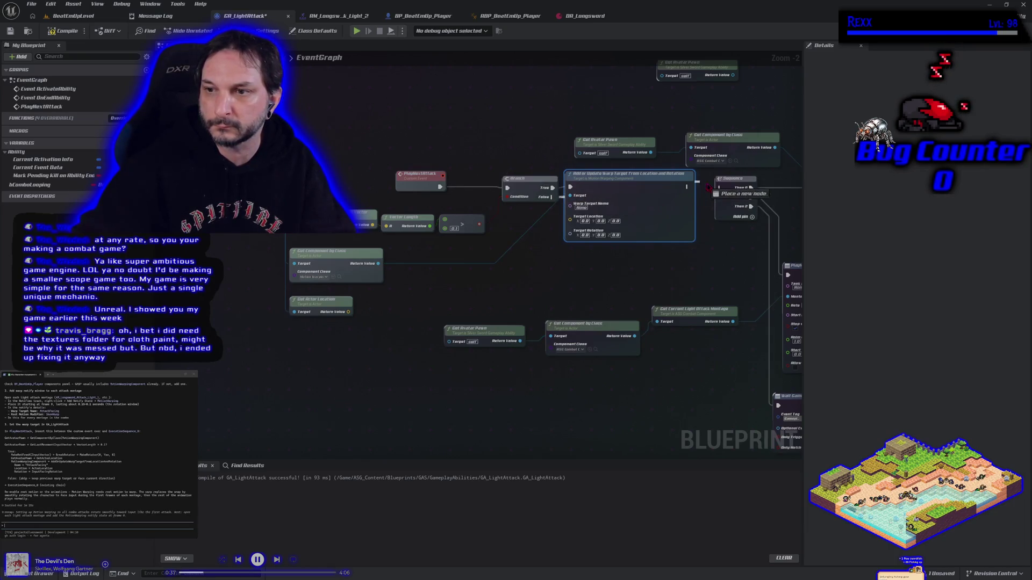
{"action": "left_click_drag", "start_coordinate": [721, 191], "coordinate": [719, 188]}
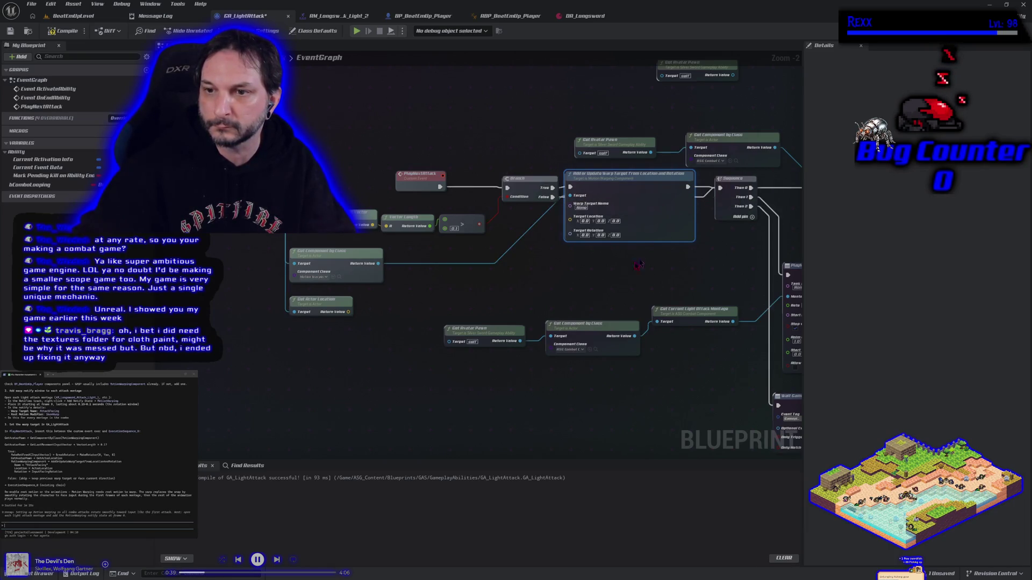
{"action": "left_click", "coordinate": [270, 302]}
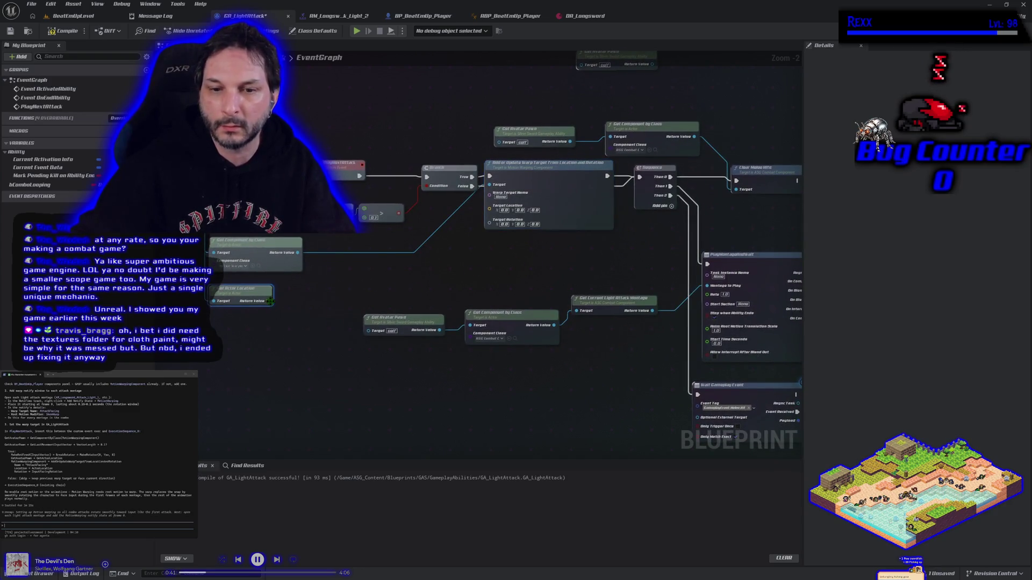
{"action": "left_click_drag", "start_coordinate": [267, 302], "coordinate": [490, 209]}
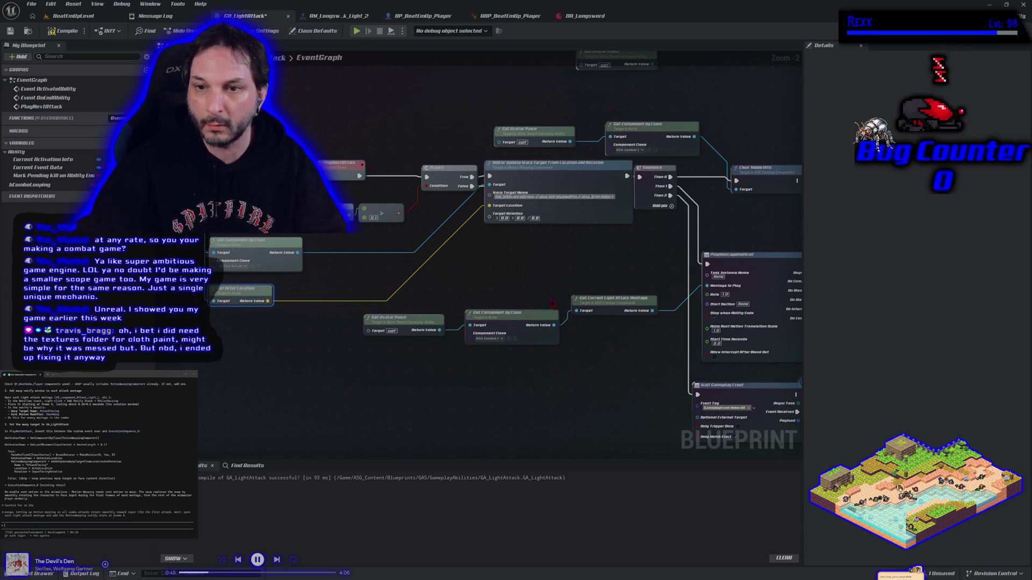
Replace the old Warp Target Name with a new name starting 'Att'
{"action": "right_click", "coordinate": [575, 197]}
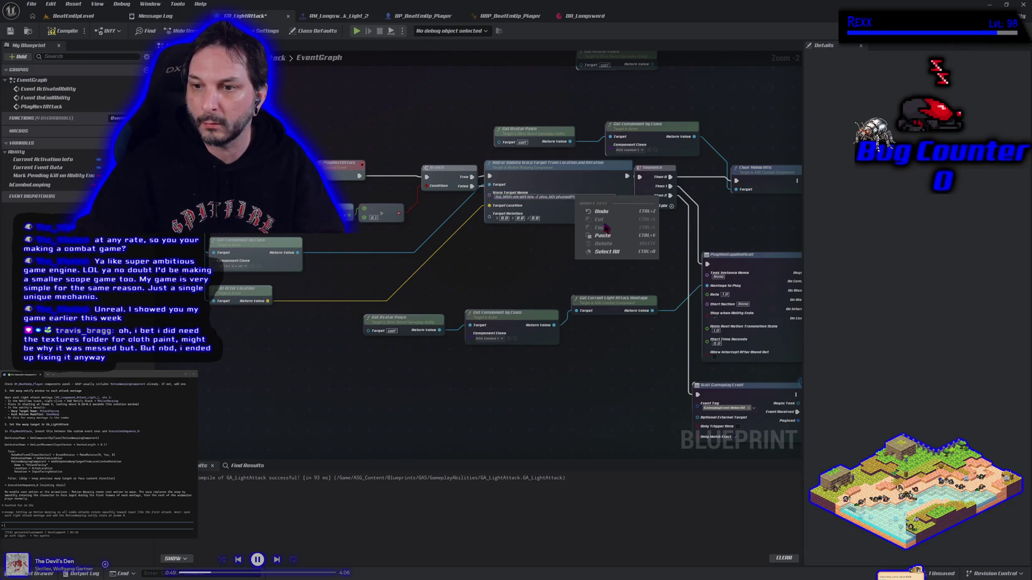
{"action": "left_click", "coordinate": [601, 252]}
{"action": "key", "text": "Delete"}
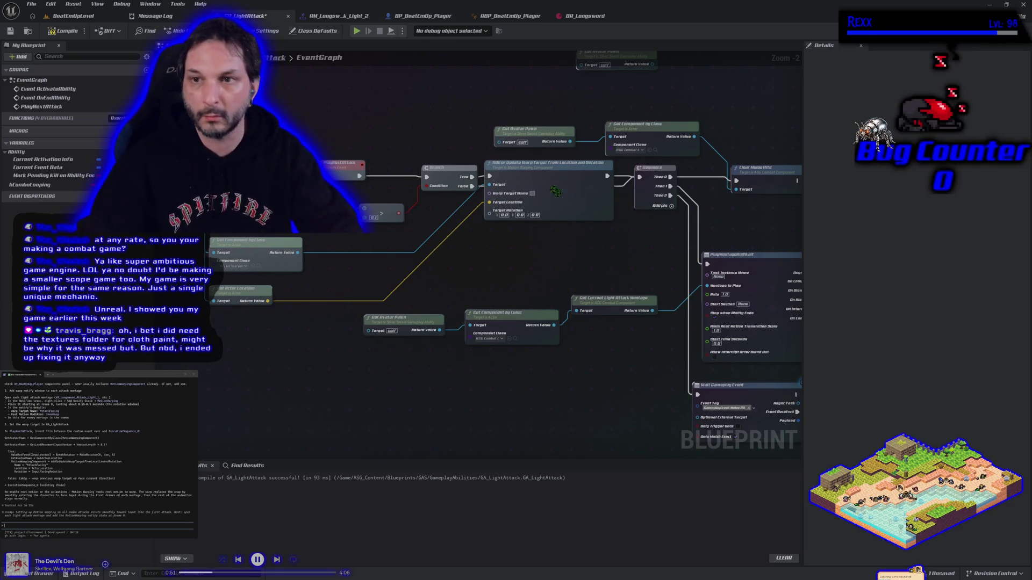
{"action": "type", "text": "AttackFacingInput"}
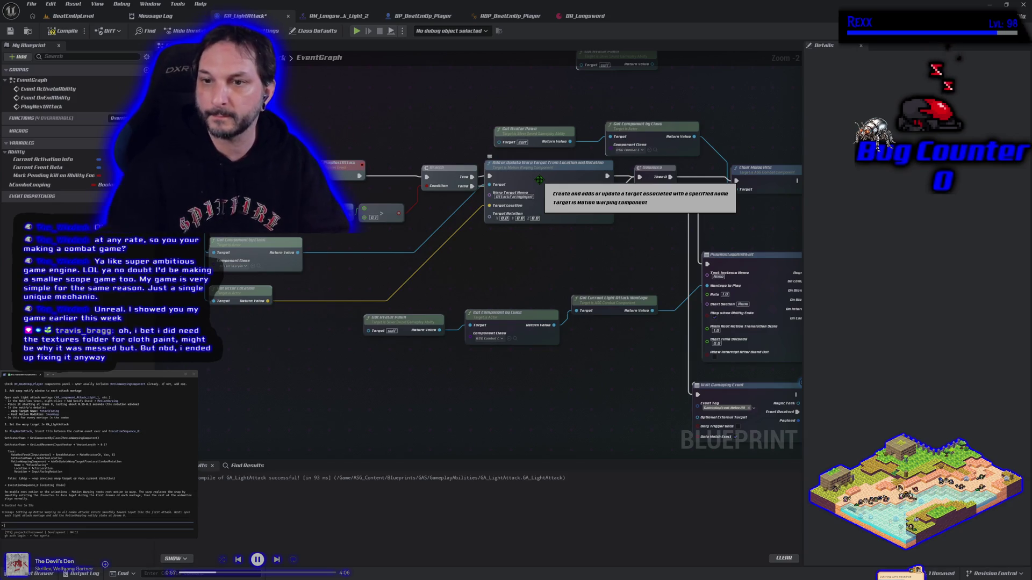
Drag a new connection from the input vector's output
{"action": "left_click", "coordinate": [539, 179]}
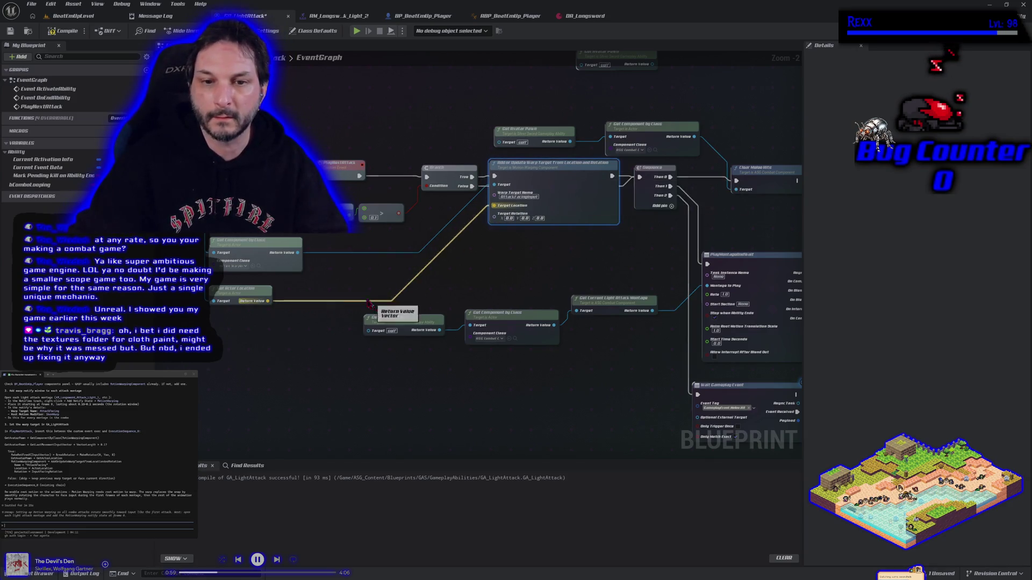
{"action": "left_click_drag", "start_coordinate": [348, 289], "coordinate": [375, 277]}
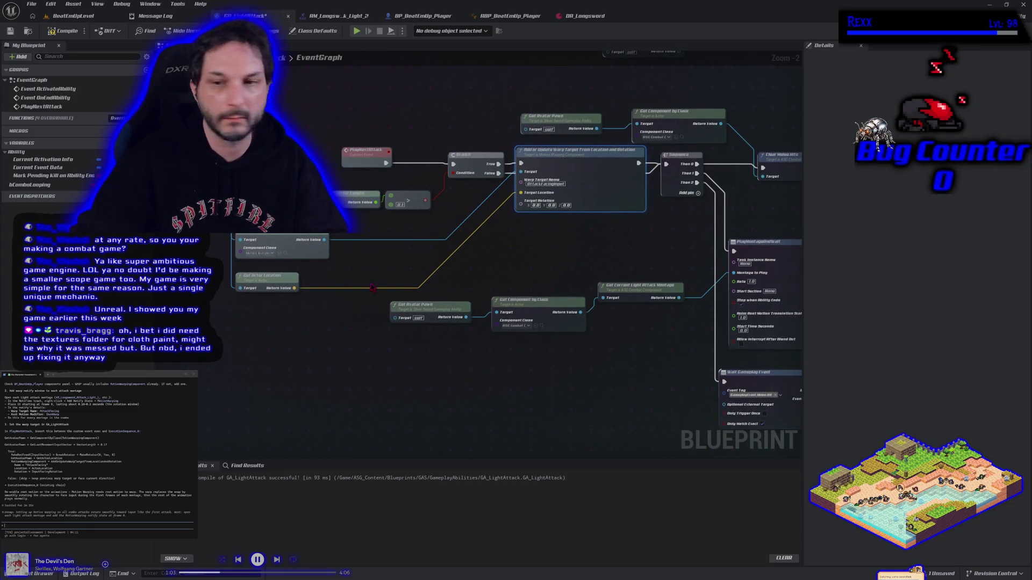
{"action": "left_click_drag", "start_coordinate": [373, 288], "coordinate": [423, 286]}
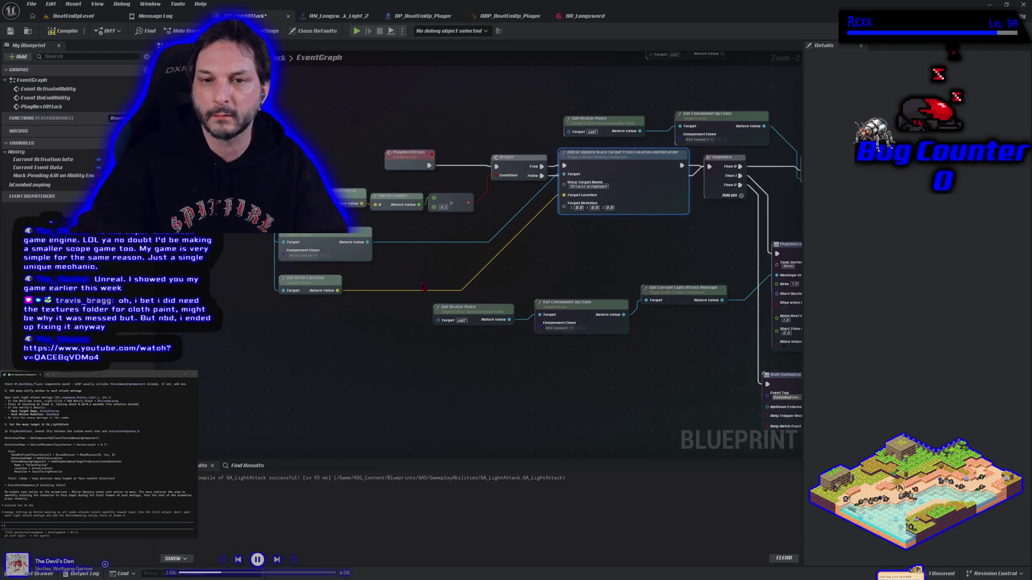
{"action": "mouse_move", "coordinate": [362, 203]}
{"action": "left_mouse_down"}
{"action": "mouse_move", "coordinate": [401, 232]}
{"action": "mouse_move", "coordinate": [387, 228]}
{"action": "left_mouse_up"}
Add a Make Rot From X node on the input vector and split its rotator output
{"action": "type", "text": "make rot"}
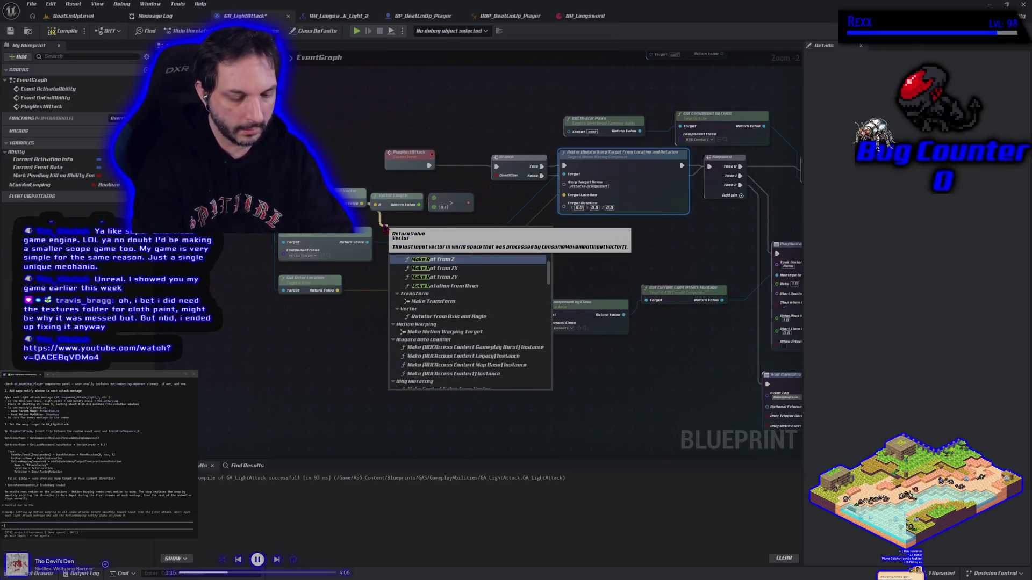
{"action": "type", "text": "x"}
{"action": "key", "text": "Return"}
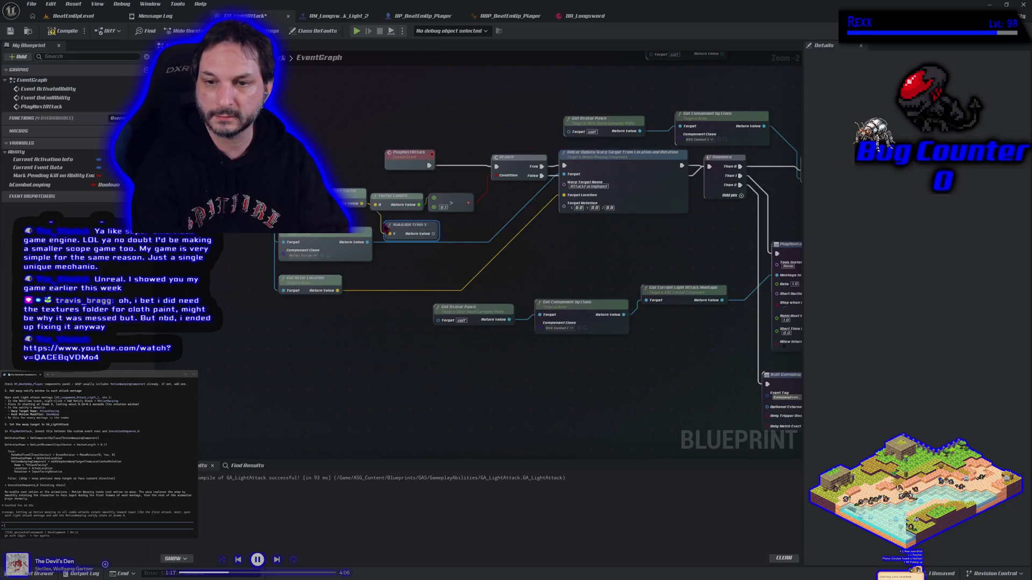
{"action": "right_click", "coordinate": [435, 237]}
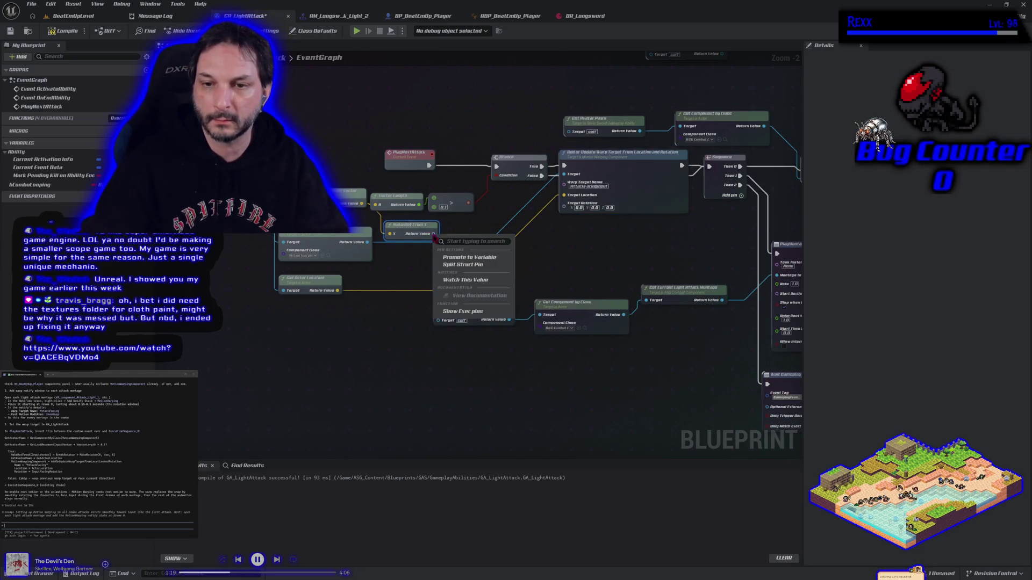
{"action": "left_click", "coordinate": [461, 264]}
Route only the yaw through Make Rotator into Target Rotation, and save GA_LightAttack
{"action": "left_click_drag", "start_coordinate": [450, 251], "coordinate": [463, 264]}
{"action": "type", "text": "make rot"}
{"action": "key", "text": "Return"}
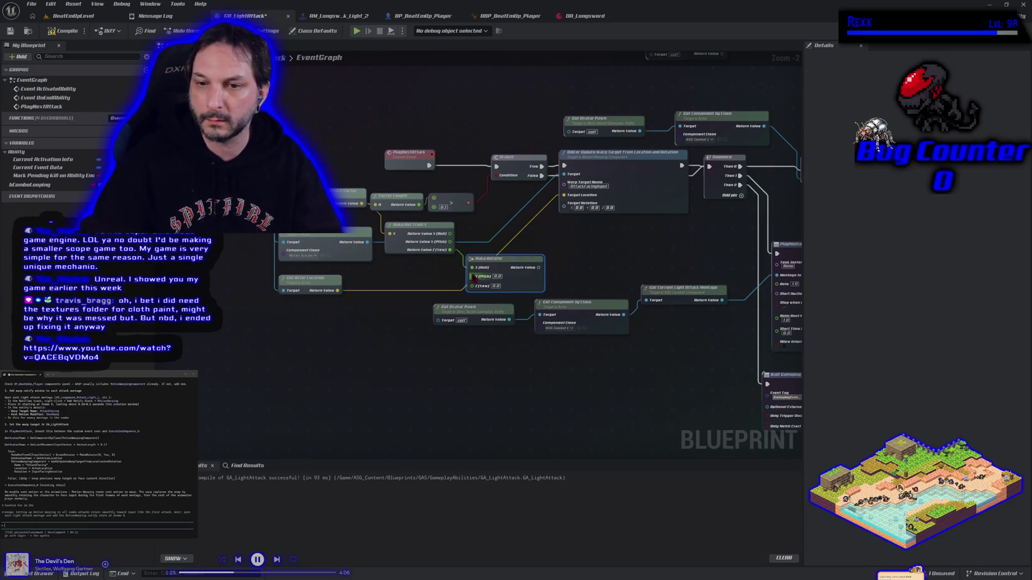
{"action": "mouse_move", "coordinate": [473, 268]}
{"action": "left_mouse_down"}
{"action": "mouse_move", "coordinate": [476, 292]}
{"action": "mouse_move", "coordinate": [490, 229]}
{"action": "left_mouse_up"}
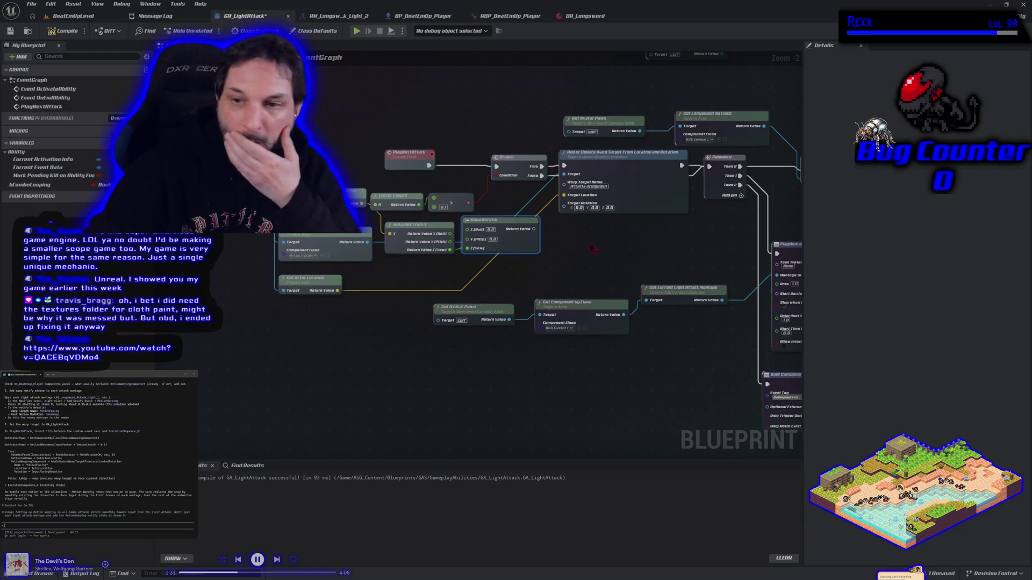
{"action": "left_click_drag", "start_coordinate": [535, 229], "coordinate": [563, 203]}
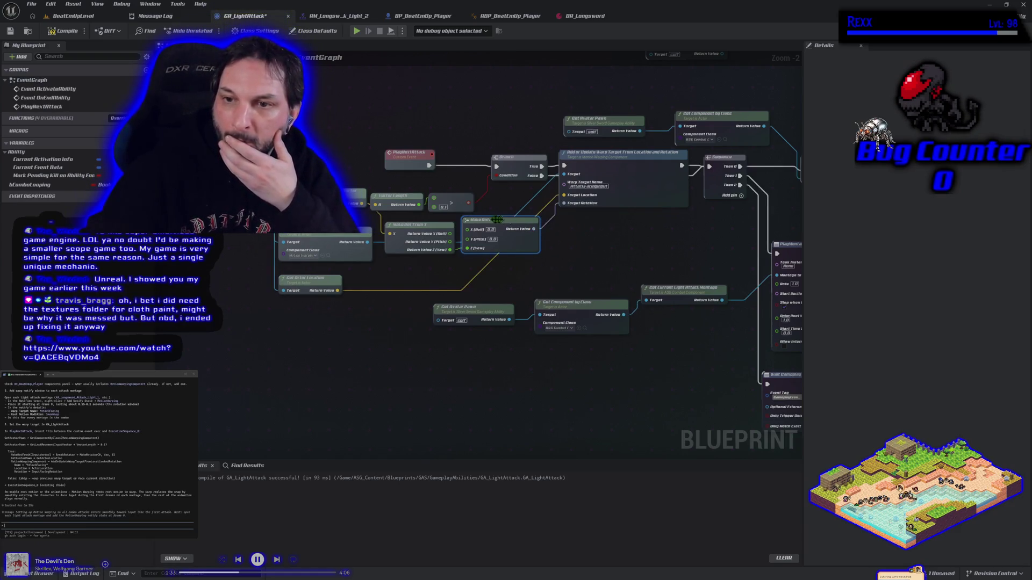
{"action": "left_click", "coordinate": [11, 31]}
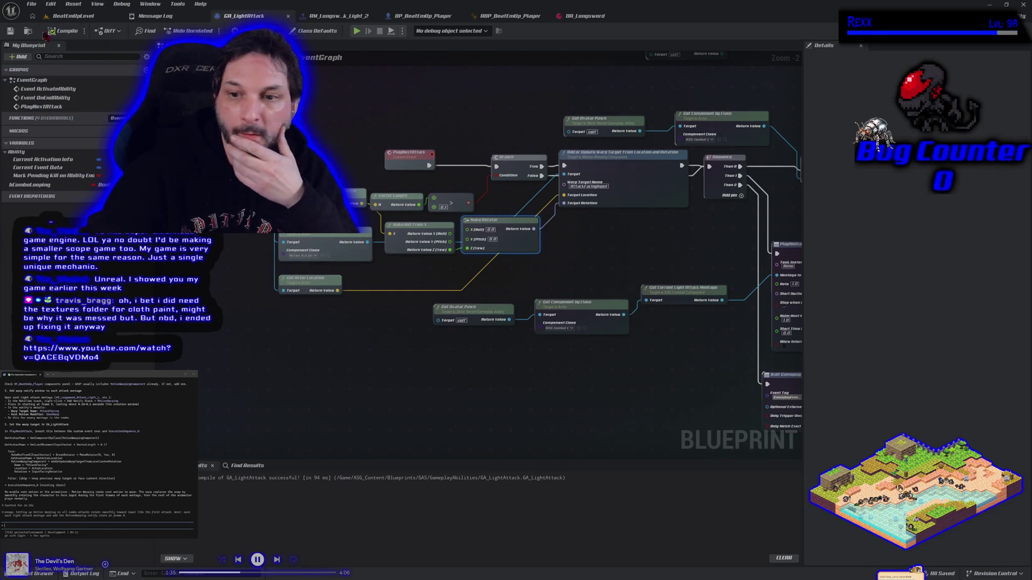
{"action": "left_click", "coordinate": [75, 16]}
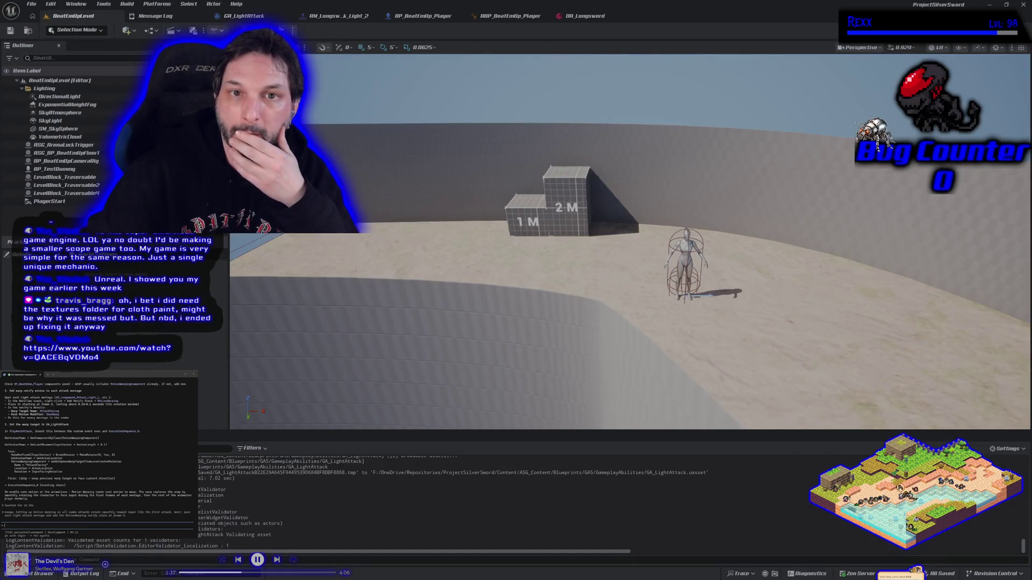
{"action": "key", "text": "alt+p"}
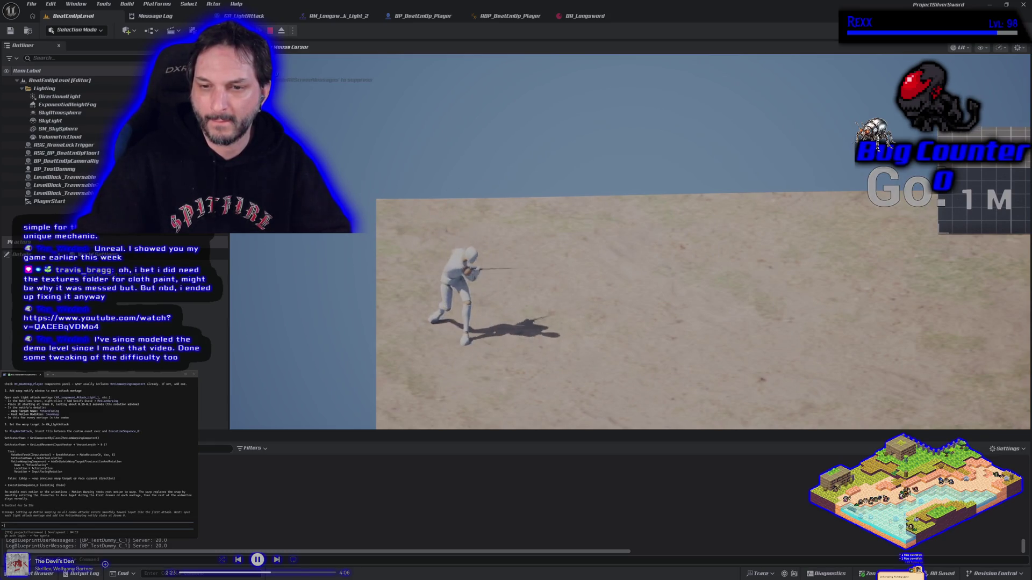
{"action": "key", "text": "Escape"}
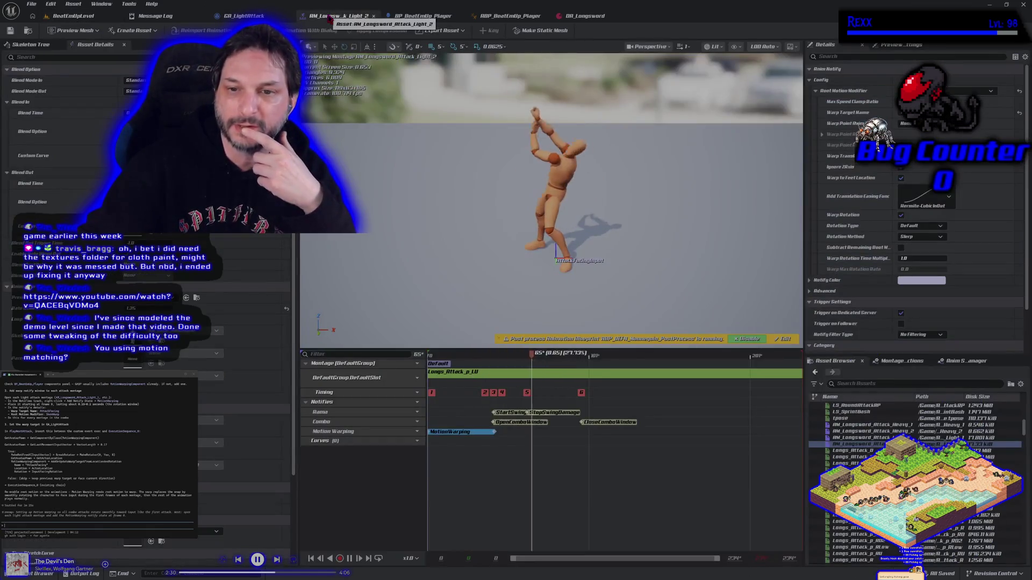
{"action": "left_click", "coordinate": [332, 17]}
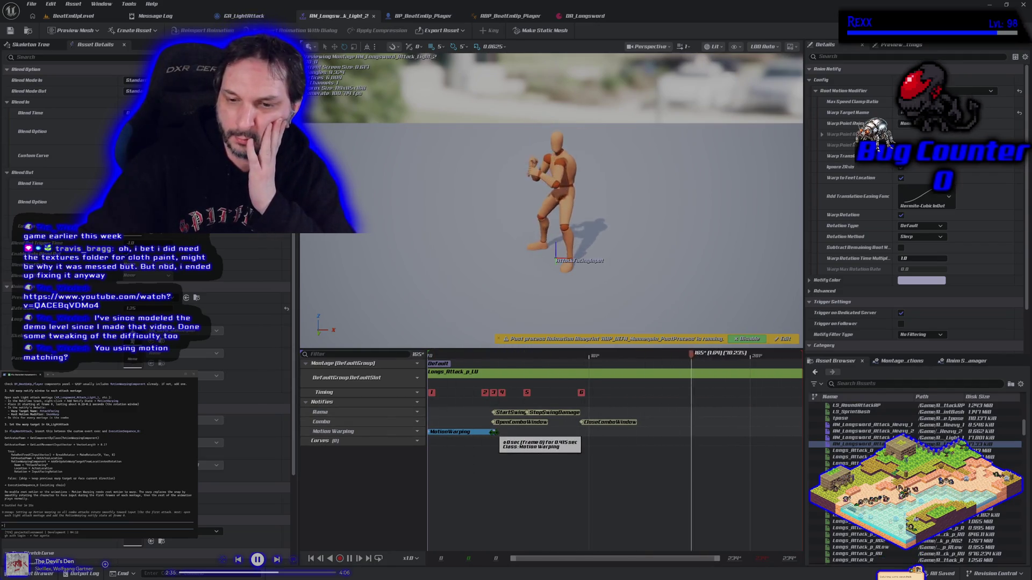
Retime the montage's Motion Warping notify to end earlier and save it
{"action": "left_click_drag", "start_coordinate": [493, 433], "coordinate": [446, 433]}
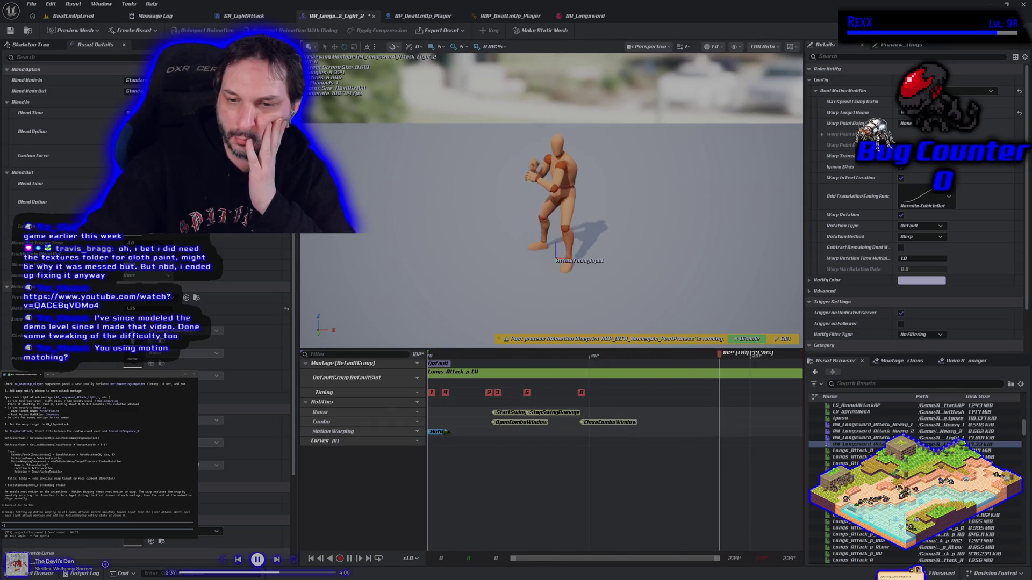
{"action": "left_click_drag", "start_coordinate": [446, 432], "coordinate": [464, 431]}
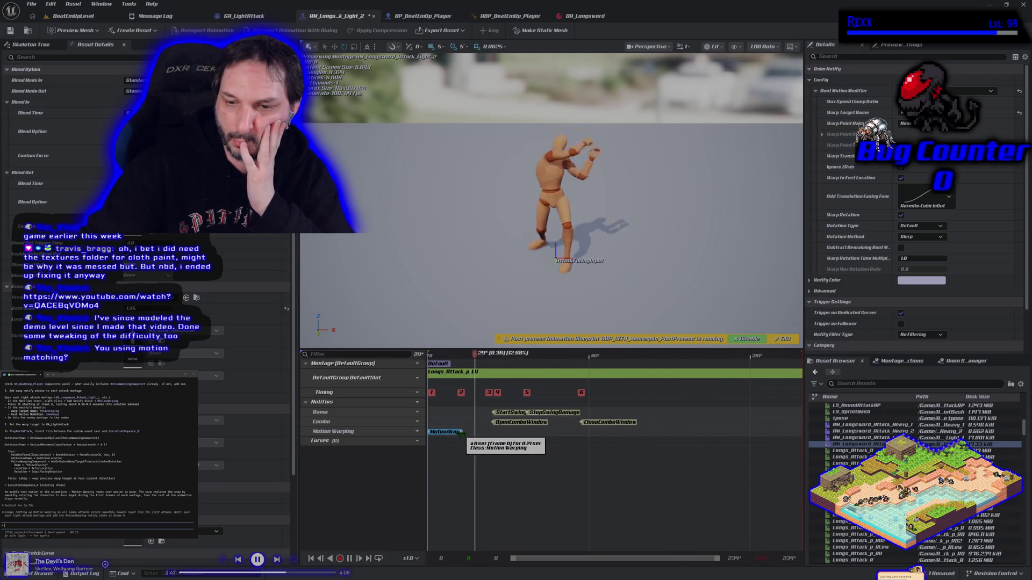
{"action": "left_click_drag", "start_coordinate": [460, 433], "coordinate": [587, 433]}
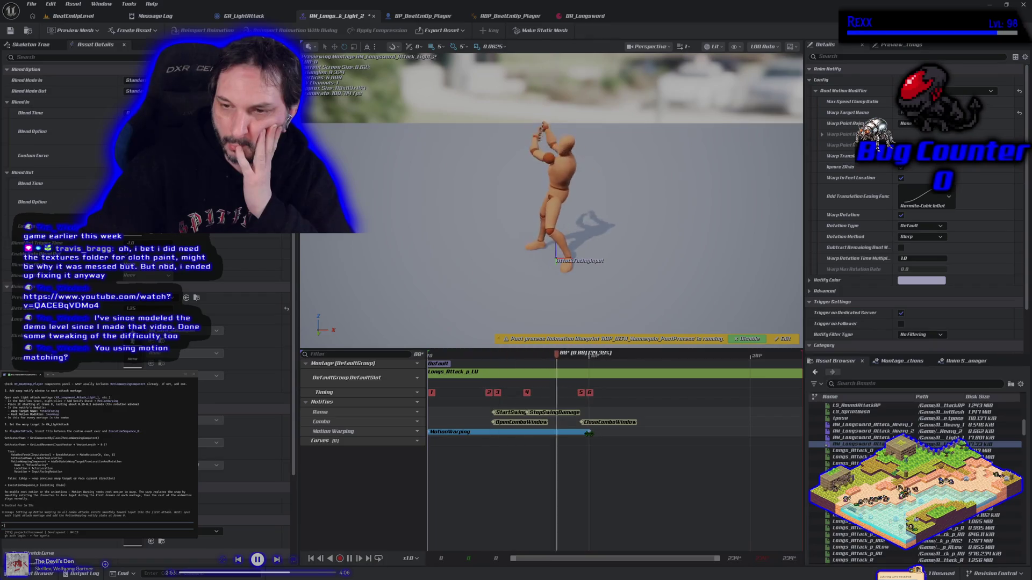
{"action": "left_click_drag", "start_coordinate": [589, 433], "coordinate": [448, 433]}
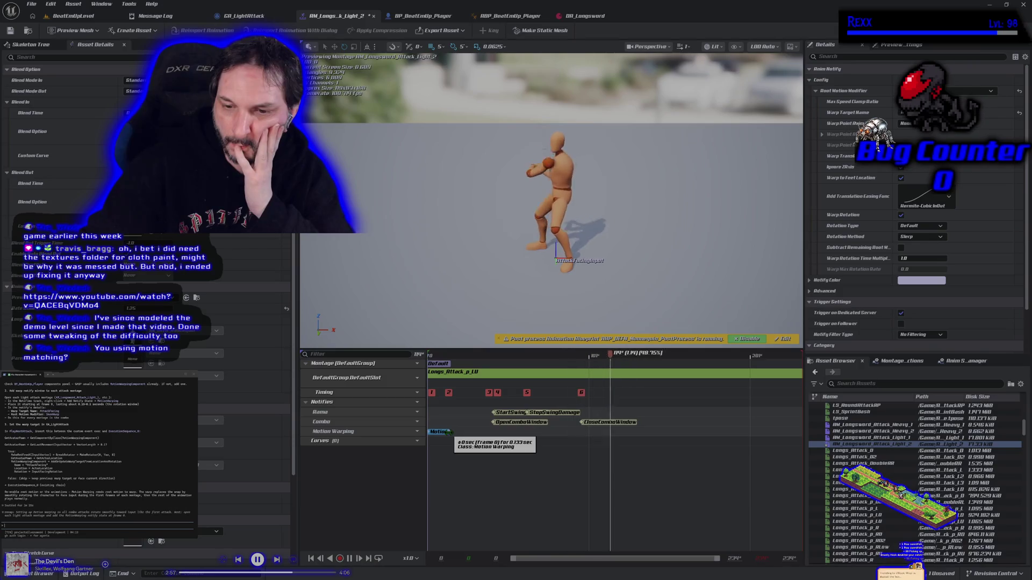
{"action": "left_click", "coordinate": [11, 31]}
Check the Motion Warping notify in AM_Longsword_Attack_Light_1, then go back to BeatEmUpLevel
{"action": "left_click", "coordinate": [893, 438]}
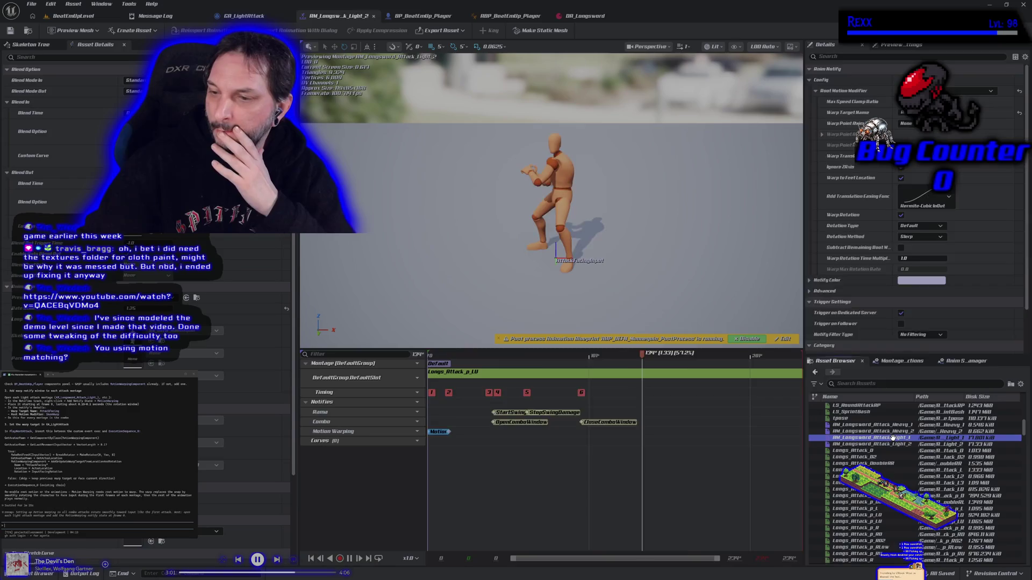
{"action": "double_click", "coordinate": [893, 438]}
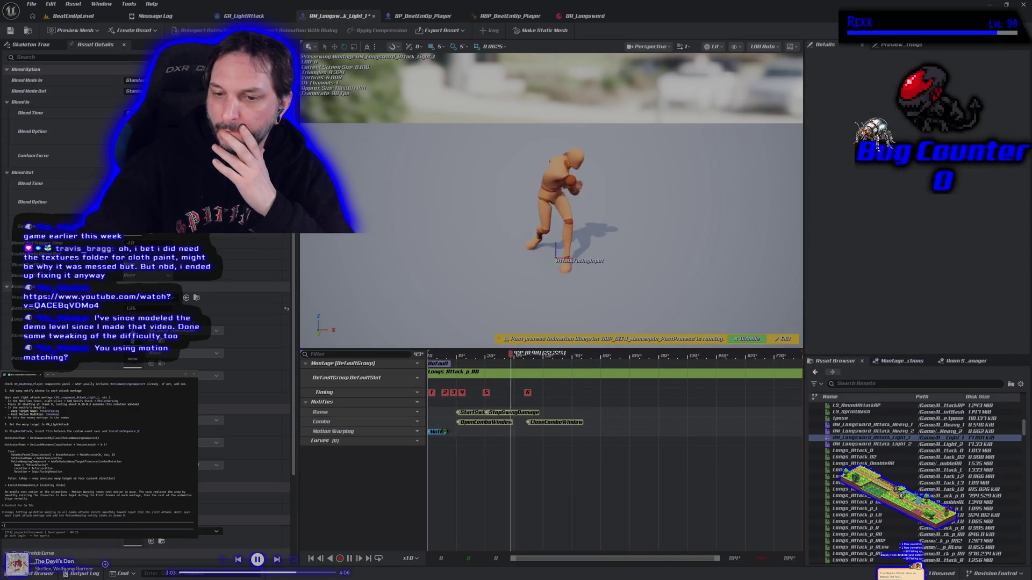
{"action": "left_click", "coordinate": [442, 432]}
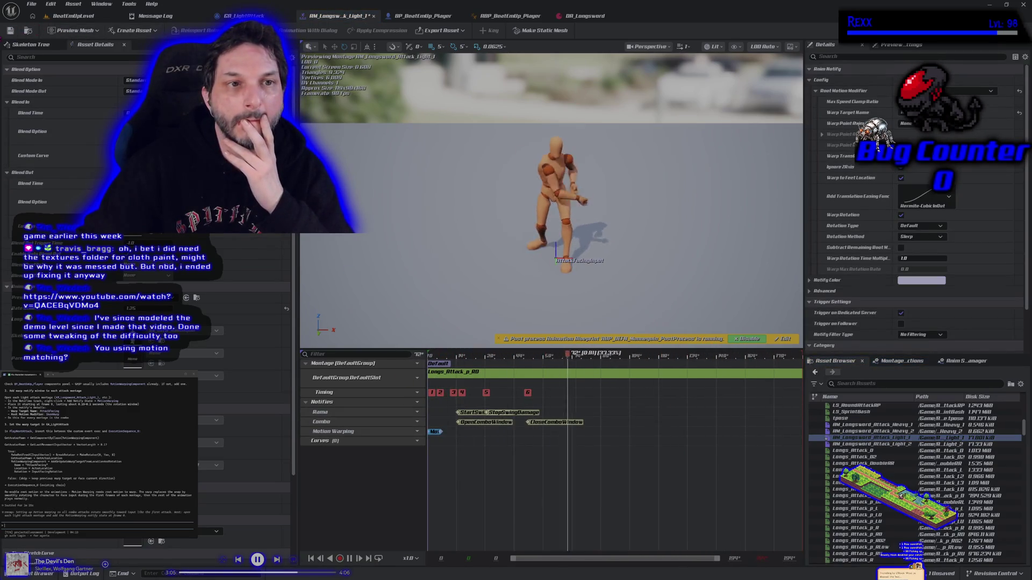
{"action": "left_click", "coordinate": [70, 16]}
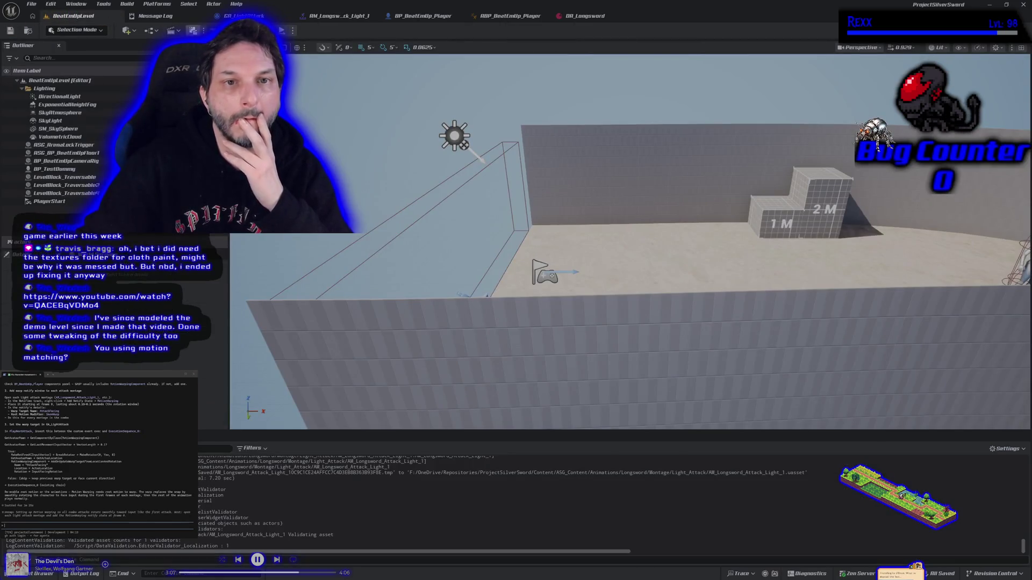
After a quick play-test, lengthen Light_1's Motion Warping window and save the montage
{"action": "key", "text": "alt+p"}
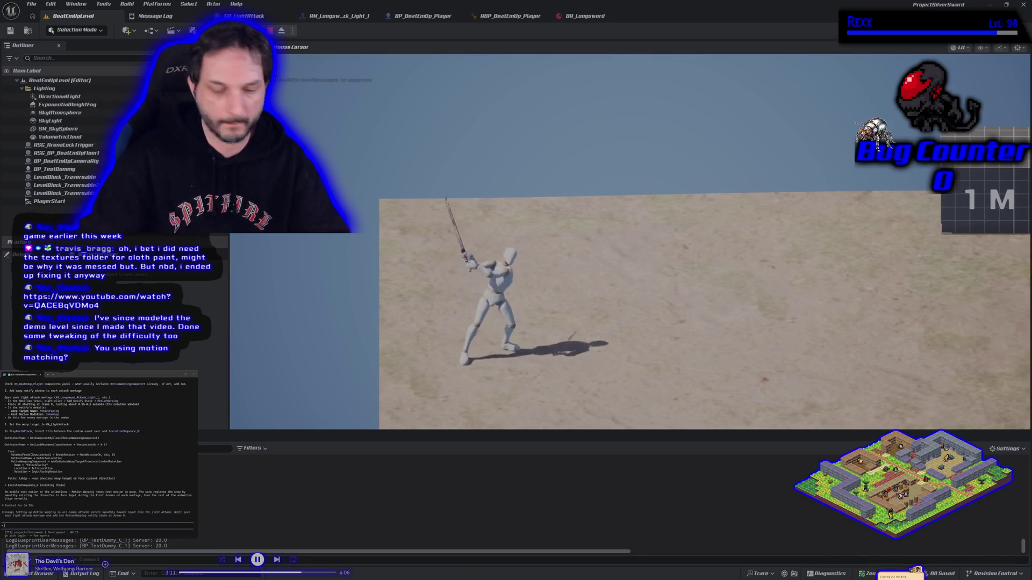
{"action": "key", "text": "Escape"}
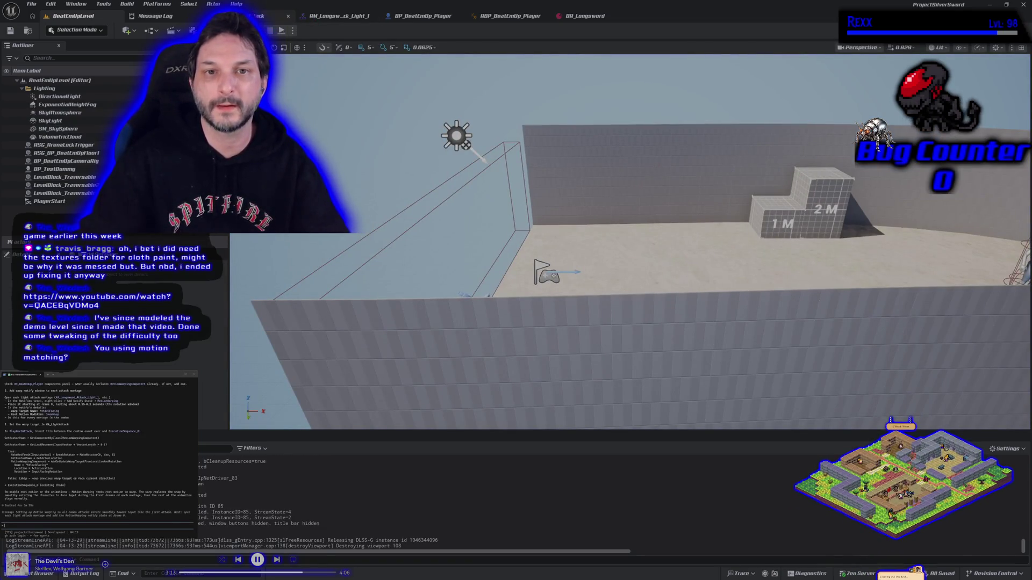
{"action": "left_click", "coordinate": [271, 16]}
{"action": "left_click", "coordinate": [334, 19]}
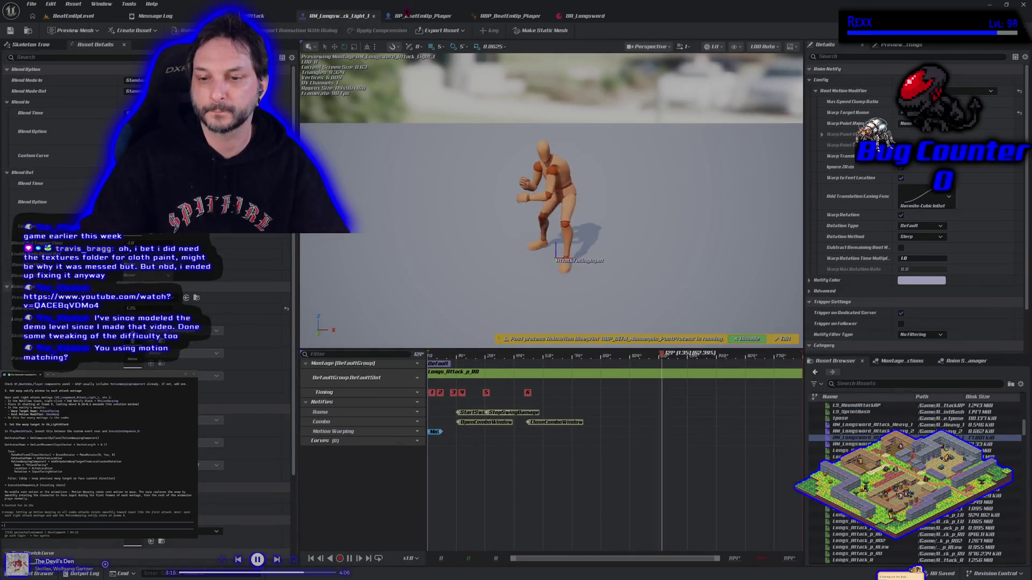
{"action": "left_click_drag", "start_coordinate": [440, 432], "coordinate": [527, 433]}
{"action": "key", "text": "ctrl+s"}
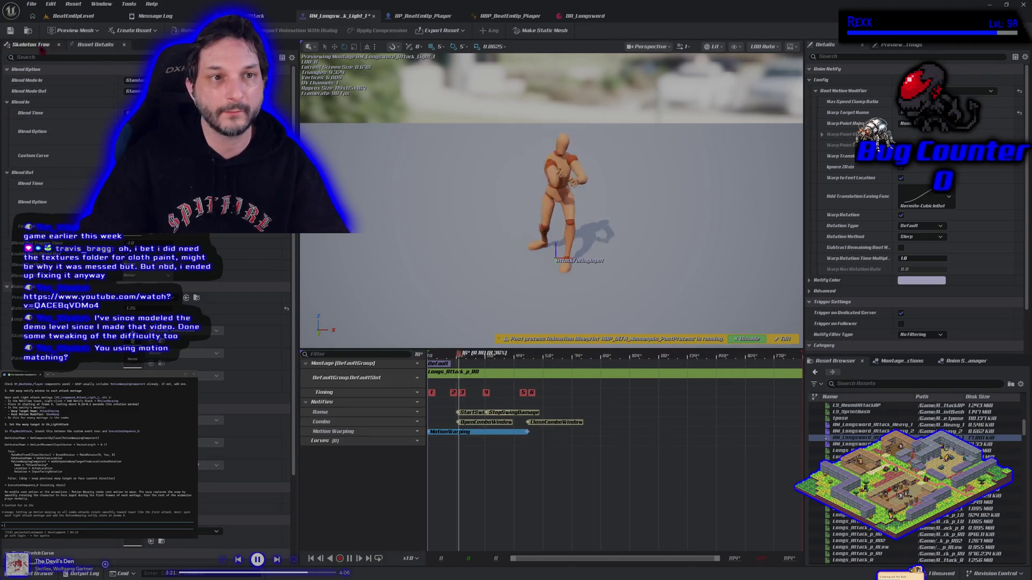
Trim the end of Light_2's Motion Warping window slightly, then start a level play-test
{"action": "left_click", "coordinate": [851, 443]}
{"action": "double_click", "coordinate": [851, 444]}
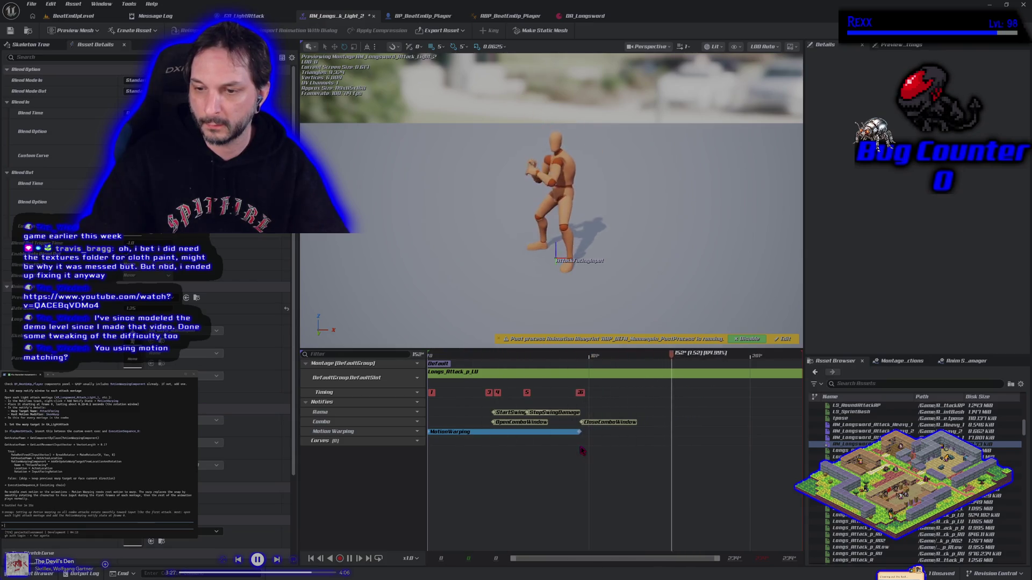
{"action": "left_click_drag", "start_coordinate": [586, 432], "coordinate": [583, 432]}
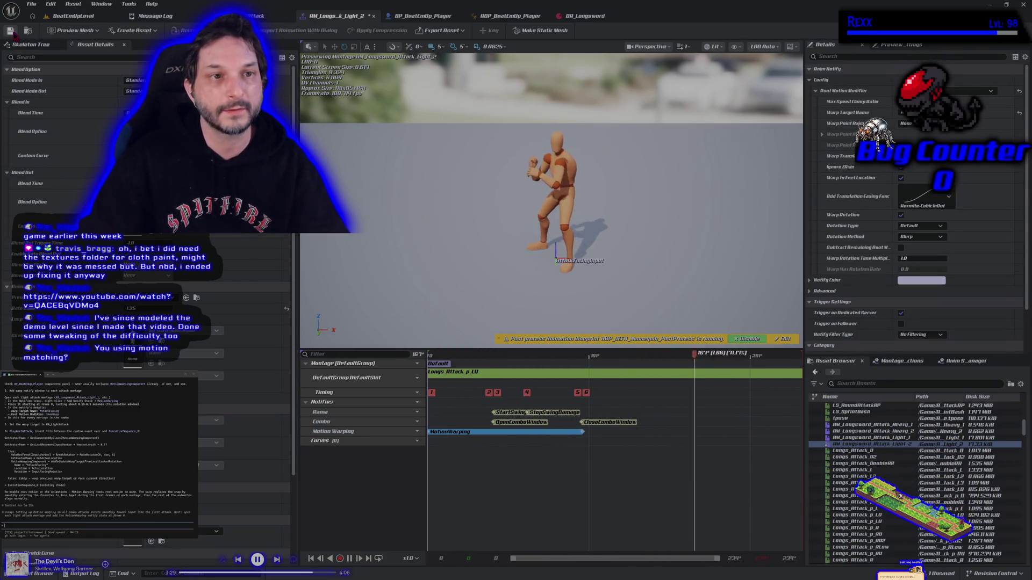
{"action": "left_click", "coordinate": [64, 19]}
{"action": "key", "text": "alt+p"}
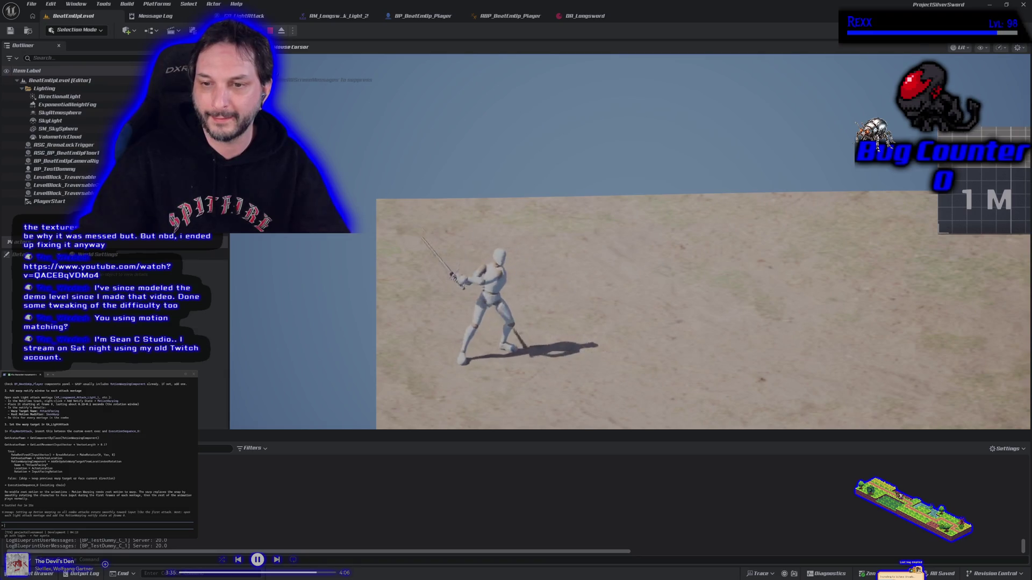
Stop the BeatEmUpLevel play-test with Escape
{"action": "key", "text": "Escape"}
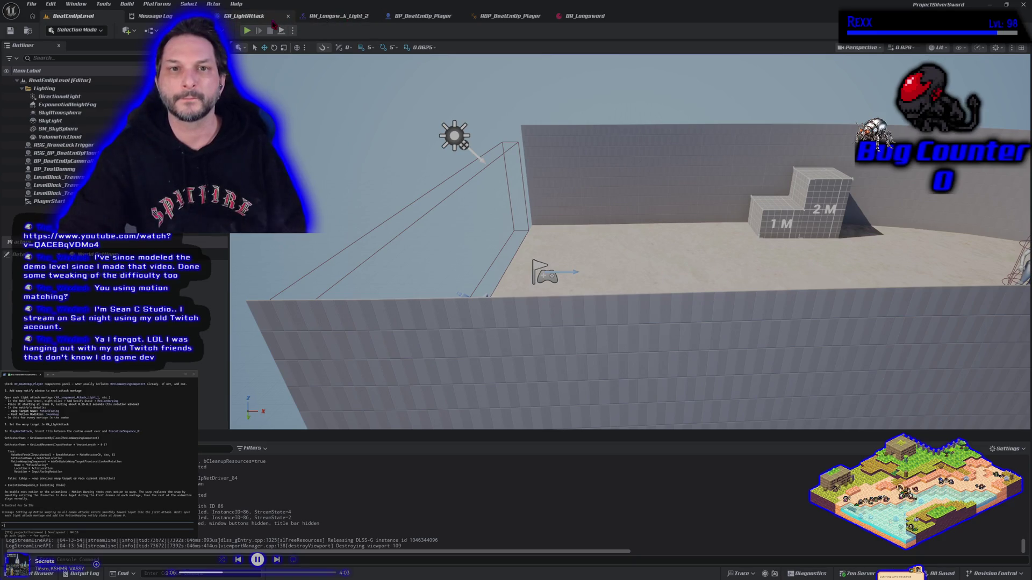
Shorten the Motion Warping windows in the Light_2 and Light_1 montages, saving each
{"action": "left_click", "coordinate": [337, 16]}
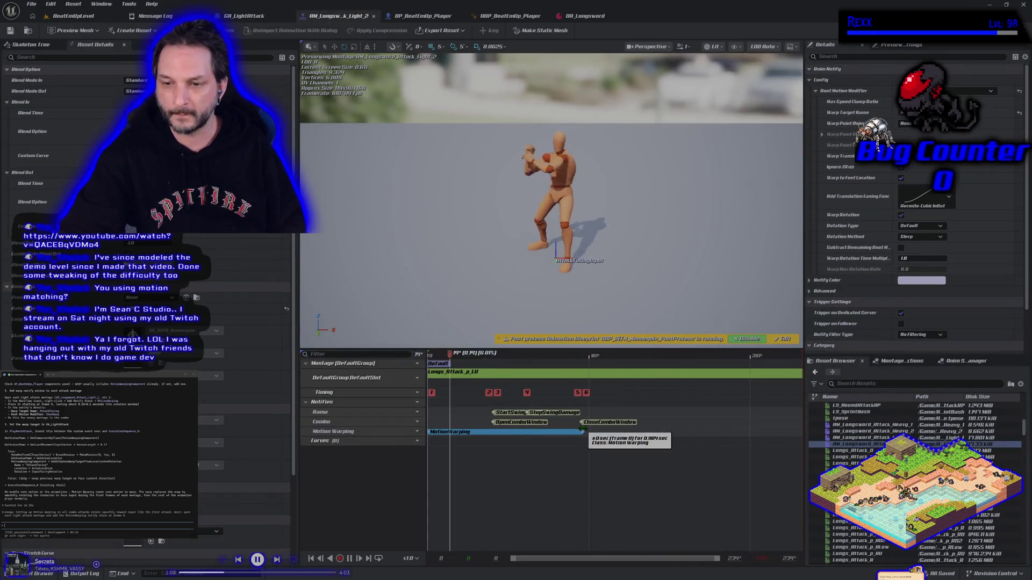
{"action": "left_click_drag", "start_coordinate": [582, 428], "coordinate": [528, 431]}
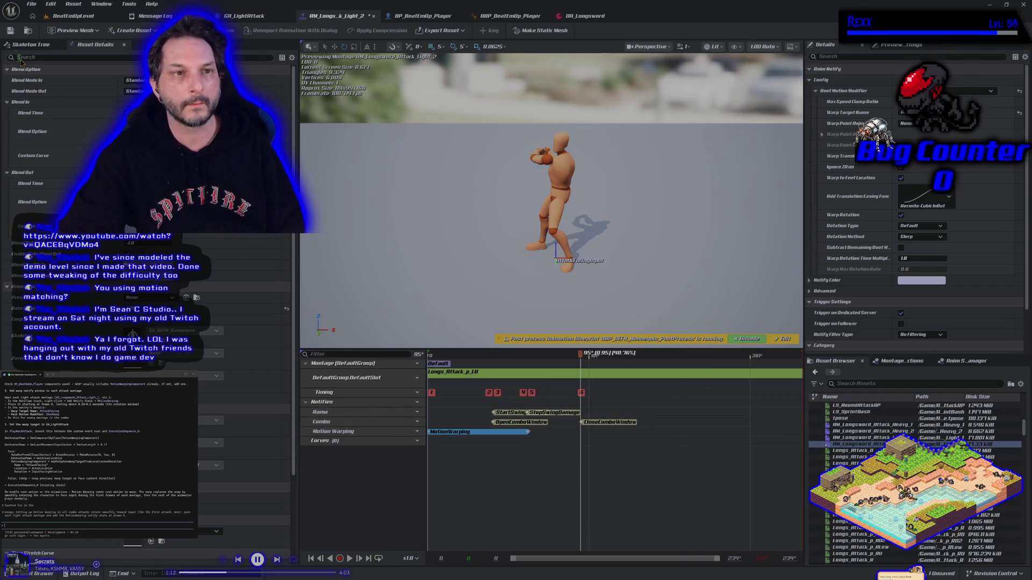
{"action": "left_click", "coordinate": [10, 31]}
{"action": "double_click", "coordinate": [860, 437]}
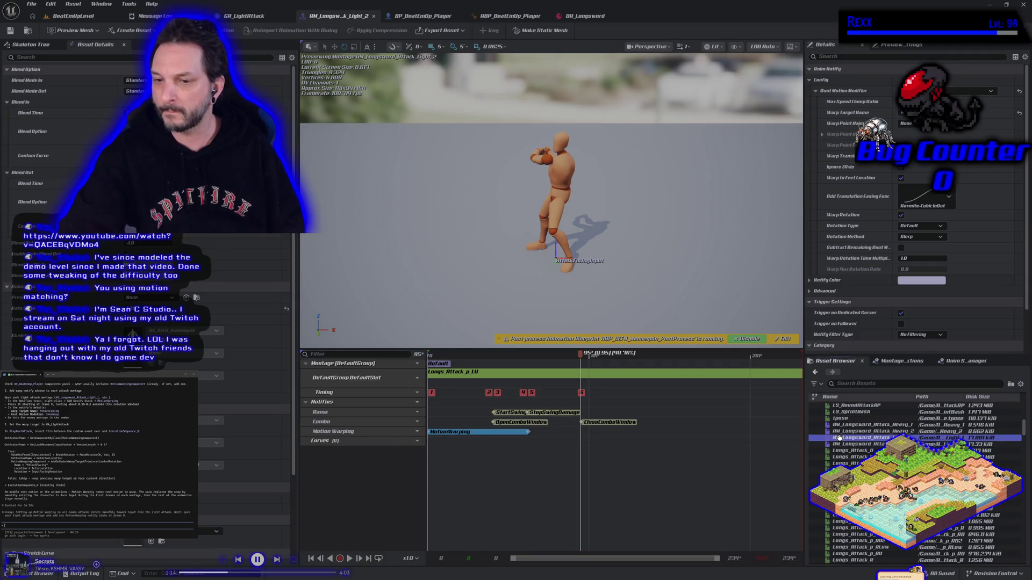
{"action": "left_click", "coordinate": [524, 431]}
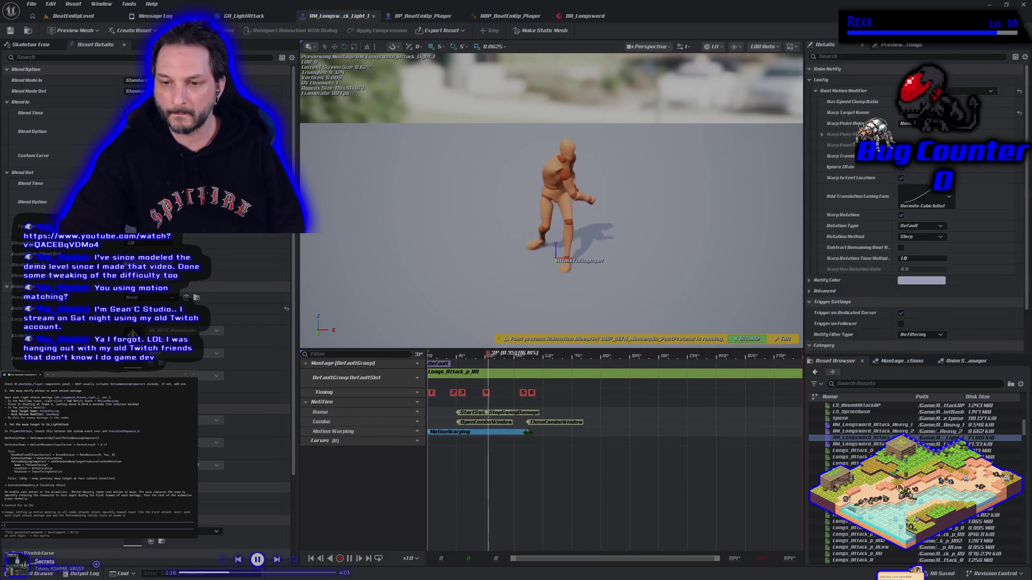
{"action": "left_click_drag", "start_coordinate": [524, 431], "coordinate": [486, 432]}
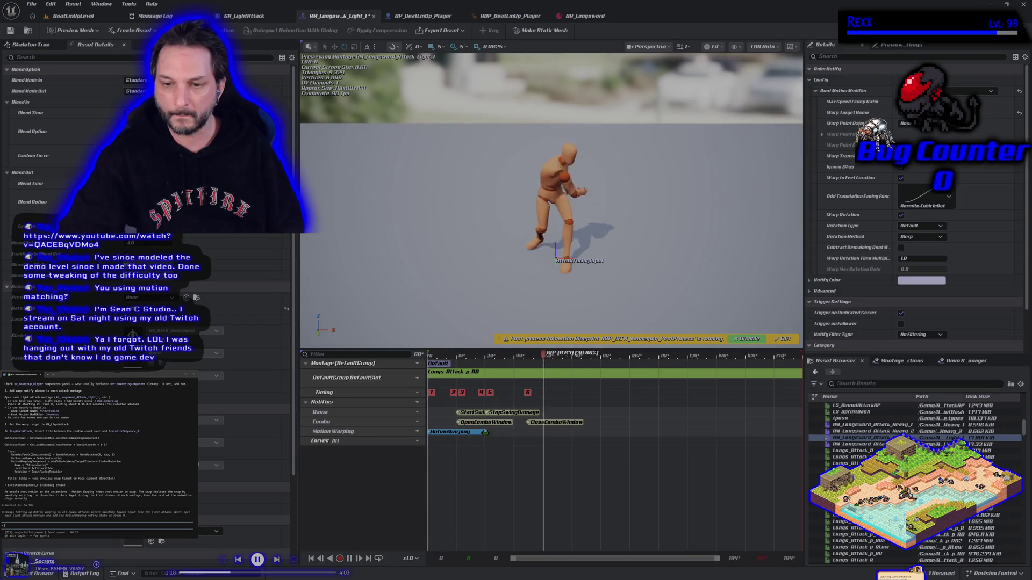
{"action": "key", "text": "ctrl+s"}
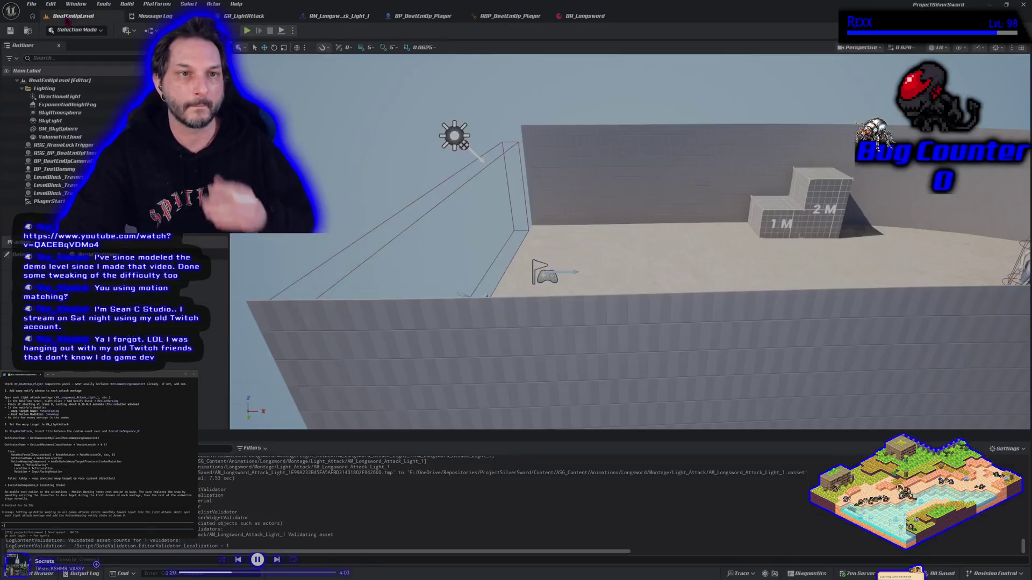
Play-test the attack in BeatEmUpLevel, then bring up the GA_LightAttack graph
{"action": "left_click", "coordinate": [74, 16]}
{"action": "left_click", "coordinate": [244, 31]}
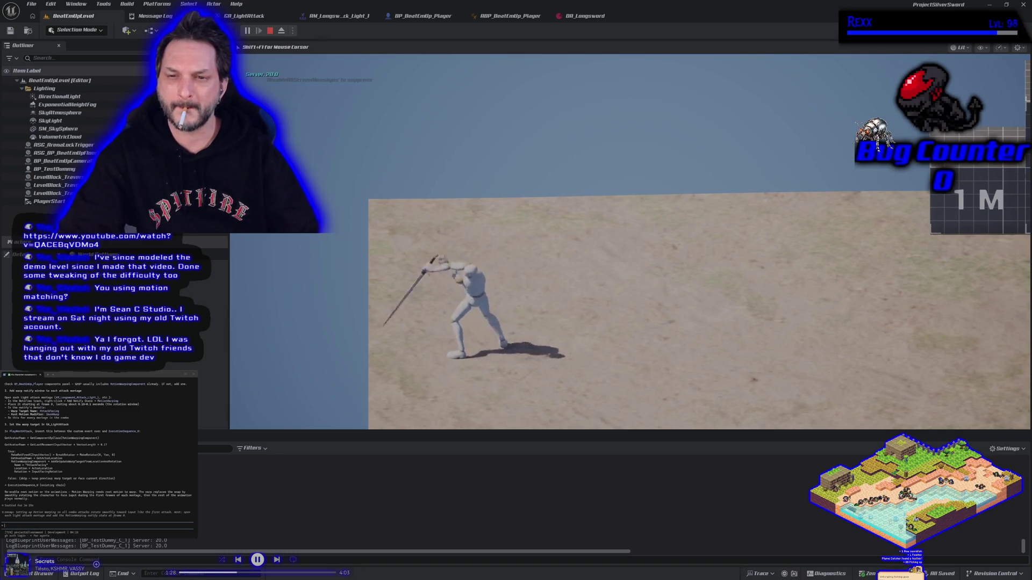
{"action": "key", "text": "Escape"}
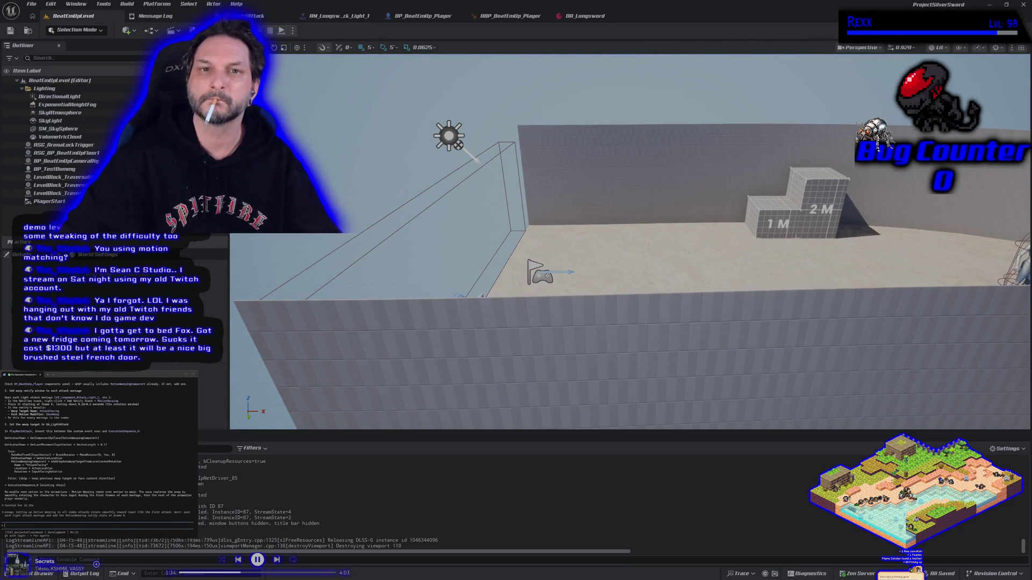
{"action": "left_click", "coordinate": [278, 21]}
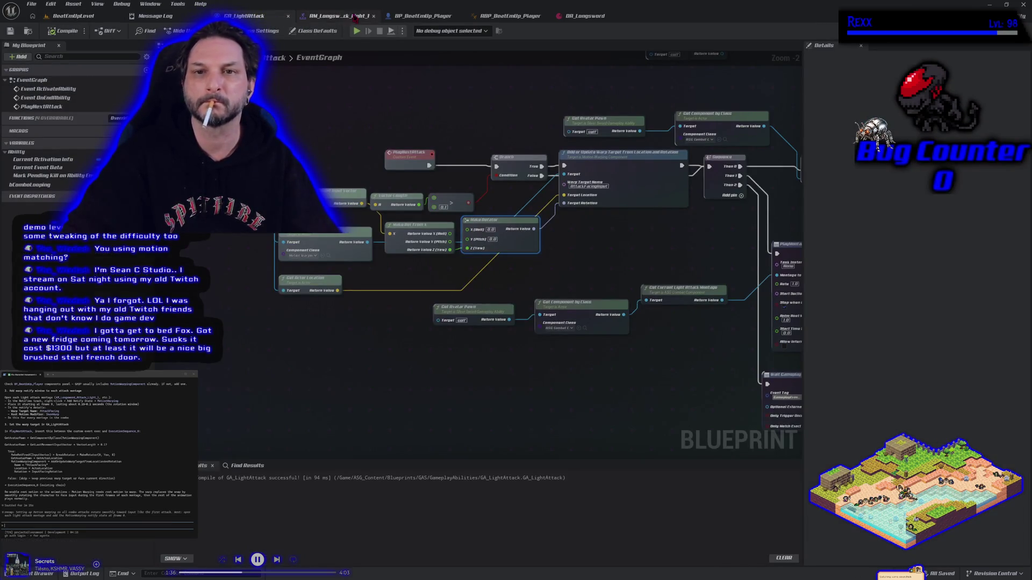
Shorten the Motion Warping window in the first light attack montage and save it
{"action": "left_click", "coordinate": [344, 18]}
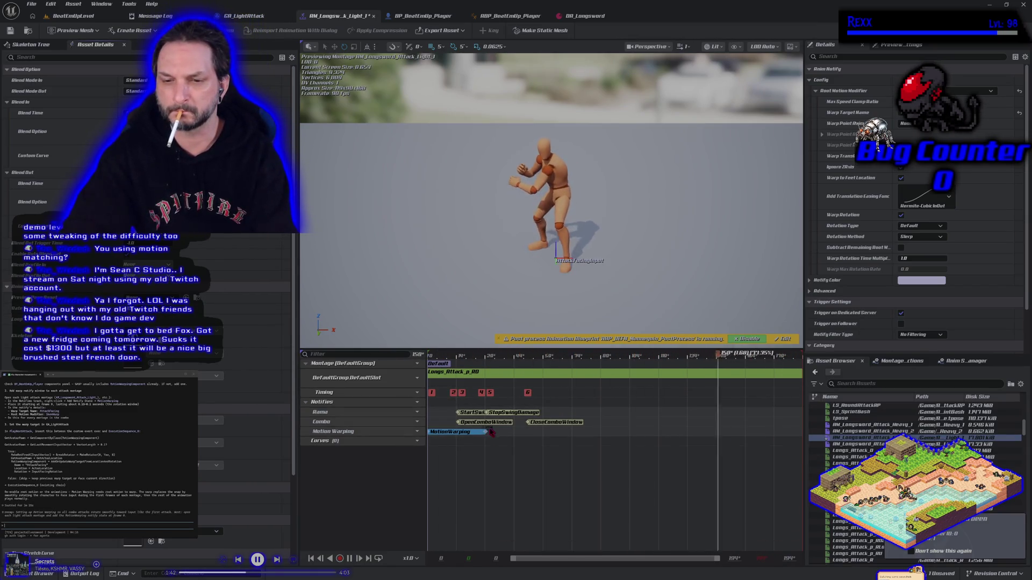
{"action": "left_click_drag", "start_coordinate": [484, 432], "coordinate": [460, 447]}
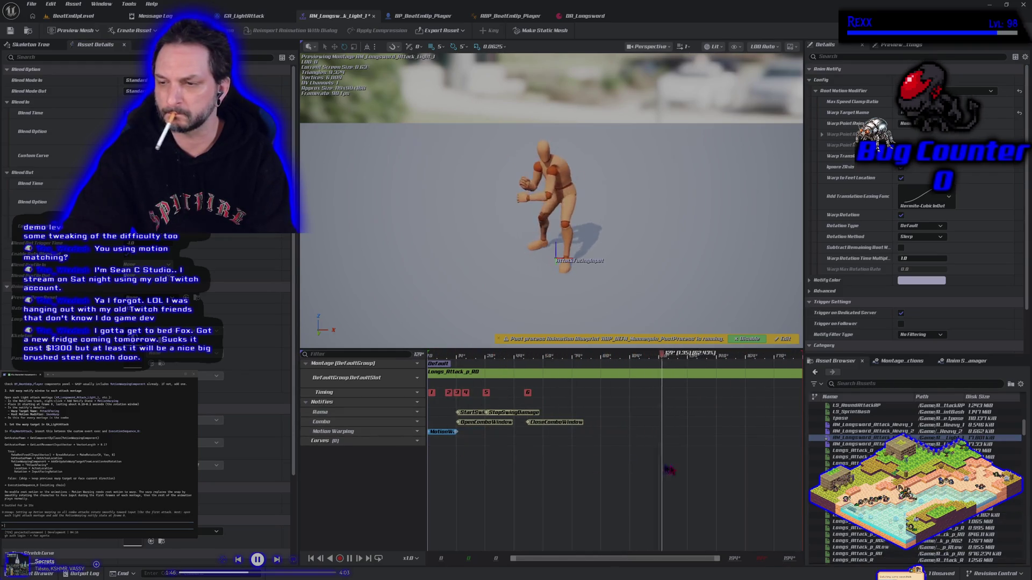
{"action": "key", "text": "ctrl+s"}
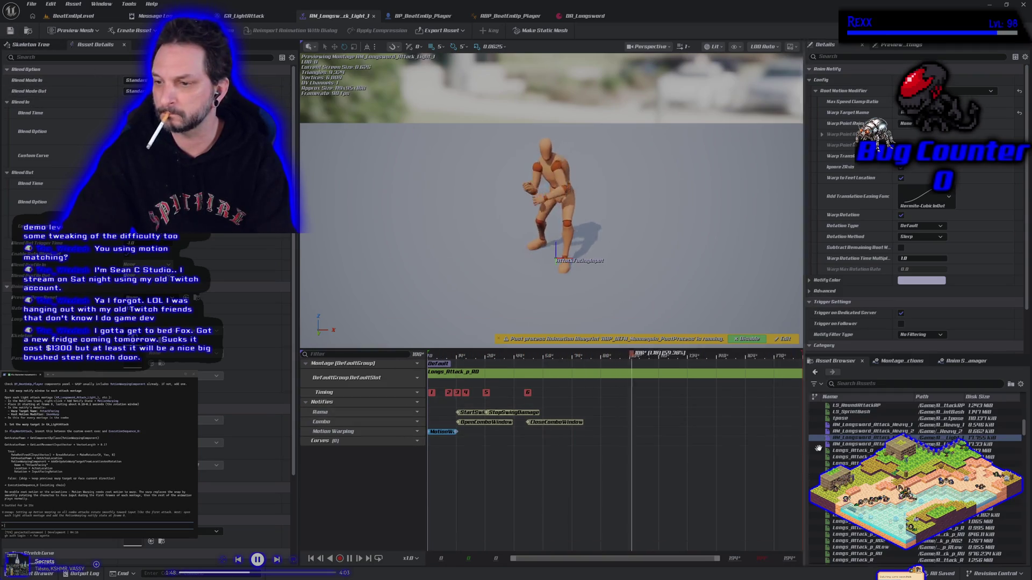
Retune AM_Longsword_Attack_Light_2's Motion Warping window, ending slightly longer, then return to the level
{"action": "left_click", "coordinate": [846, 445]}
{"action": "double_click", "coordinate": [846, 445]}
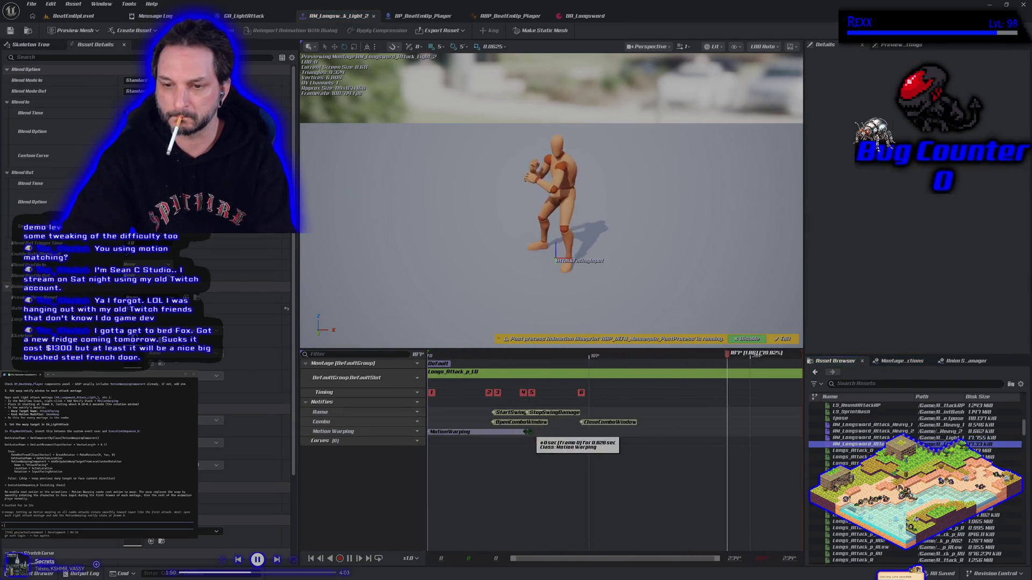
{"action": "left_click_drag", "start_coordinate": [527, 433], "coordinate": [492, 433]}
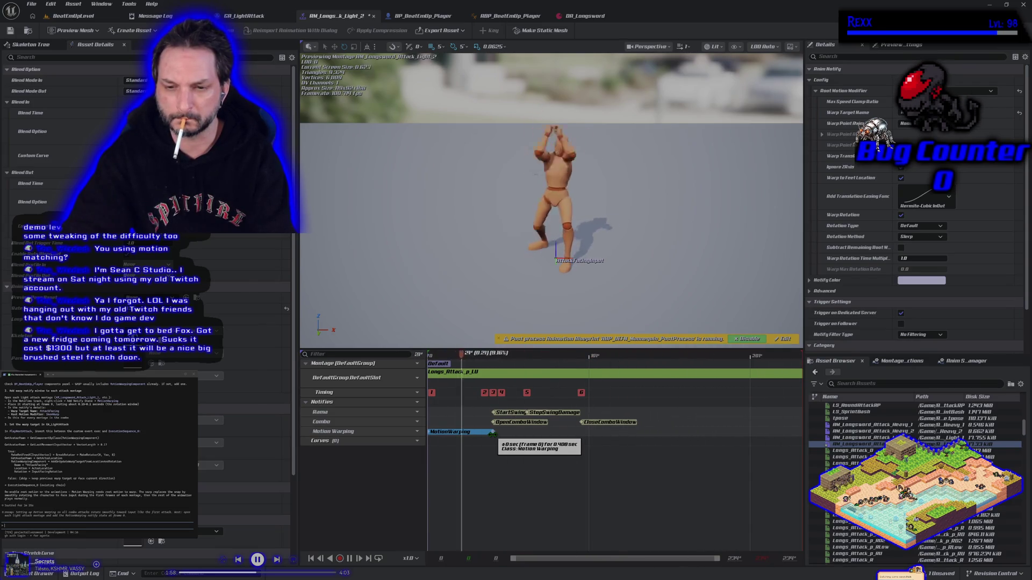
{"action": "left_click_drag", "start_coordinate": [492, 433], "coordinate": [460, 434]}
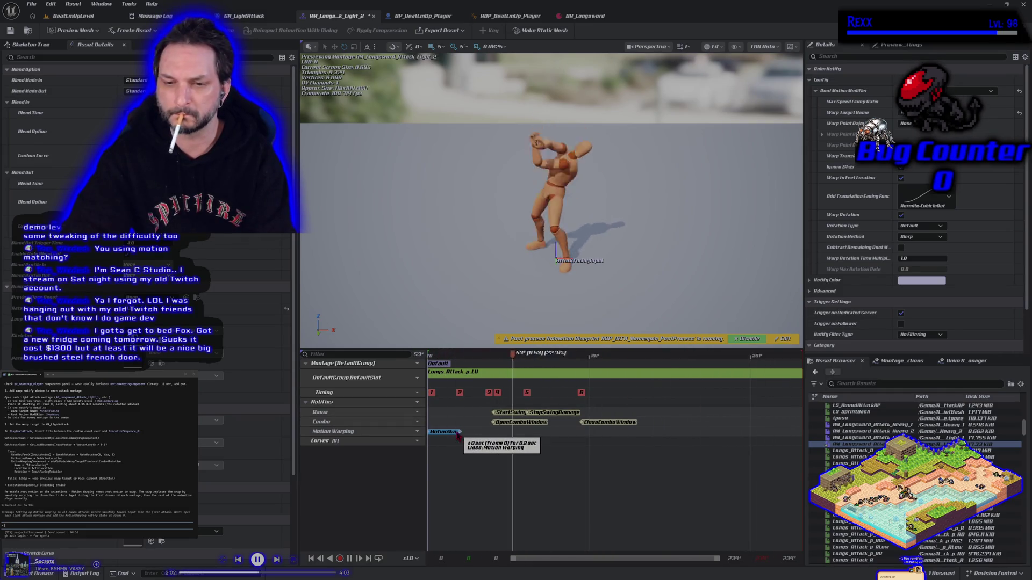
{"action": "left_click_drag", "start_coordinate": [460, 433], "coordinate": [493, 433]}
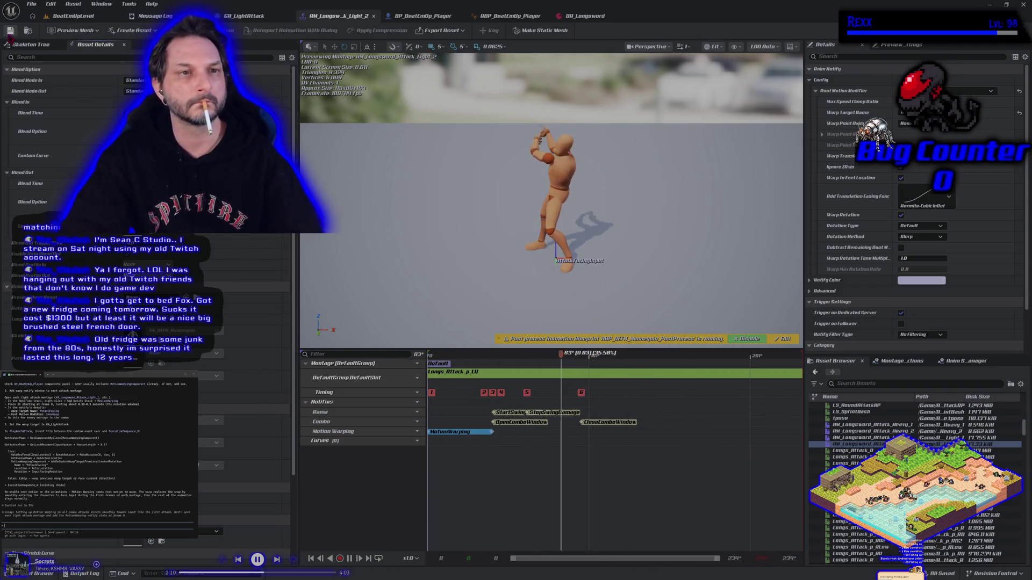
{"action": "left_click", "coordinate": [56, 19]}
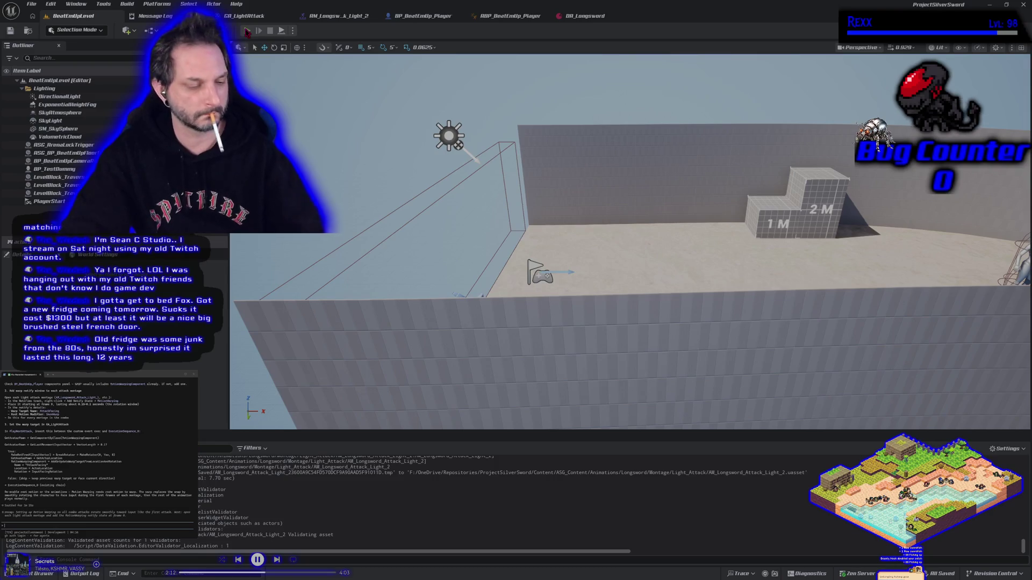
Run two light-attack play-tests in BeatEmUpLevel, then show the GA_LightAttack event graph
{"action": "left_click", "coordinate": [246, 31]}
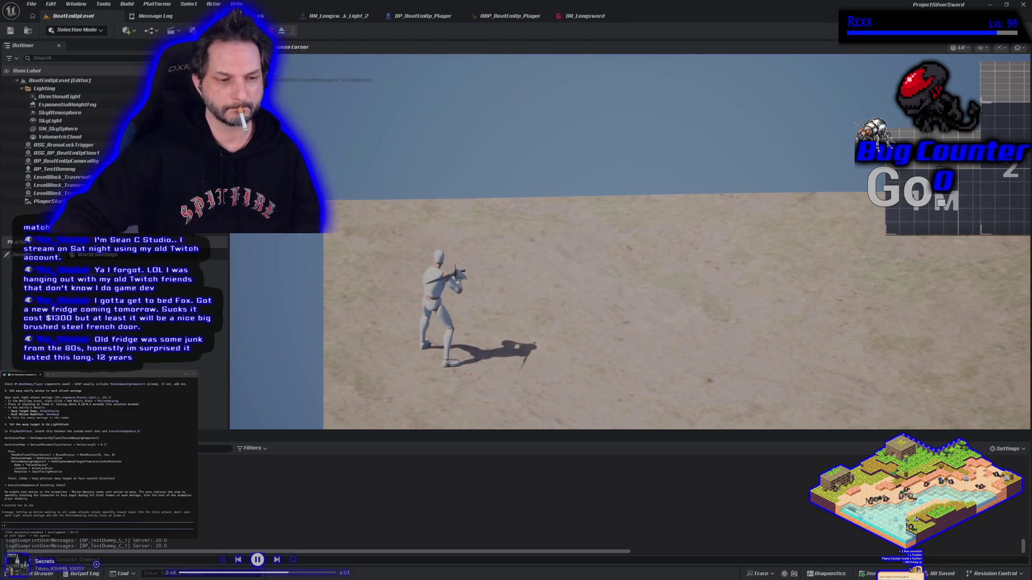
{"action": "key", "text": "Escape"}
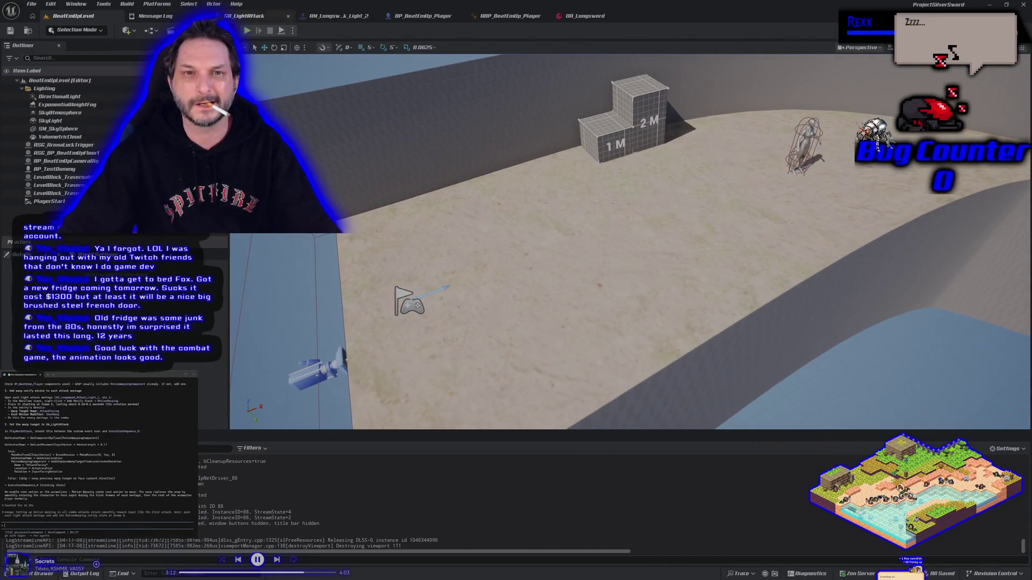
{"action": "left_click", "coordinate": [247, 31]}
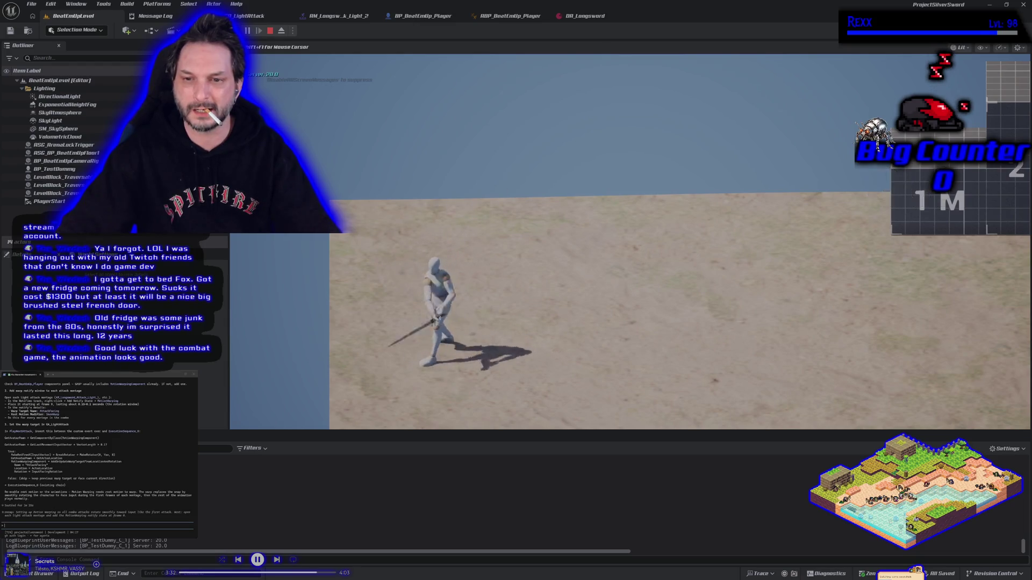
{"action": "key", "text": "Escape"}
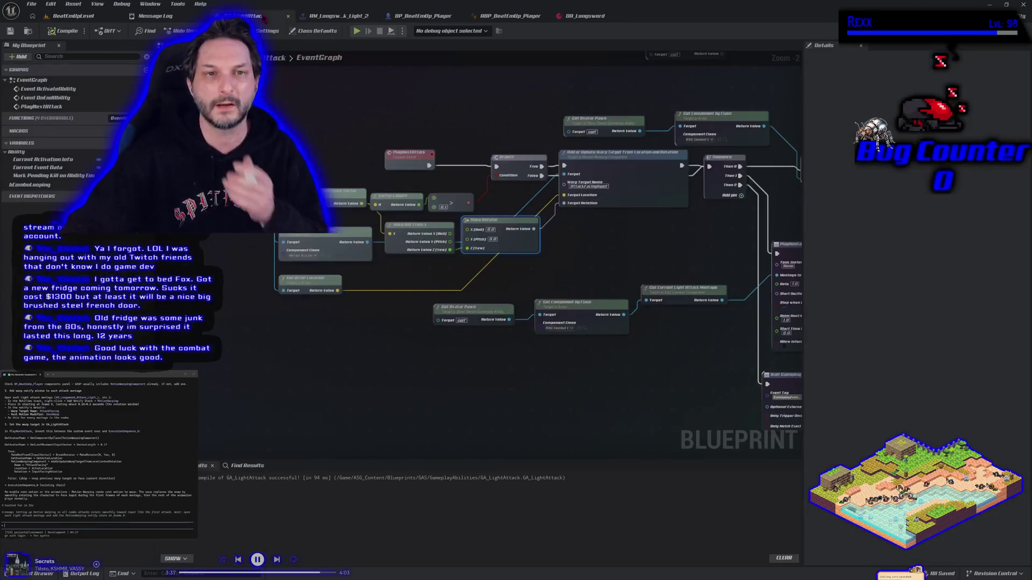
{"action": "left_click", "coordinate": [274, 15]}
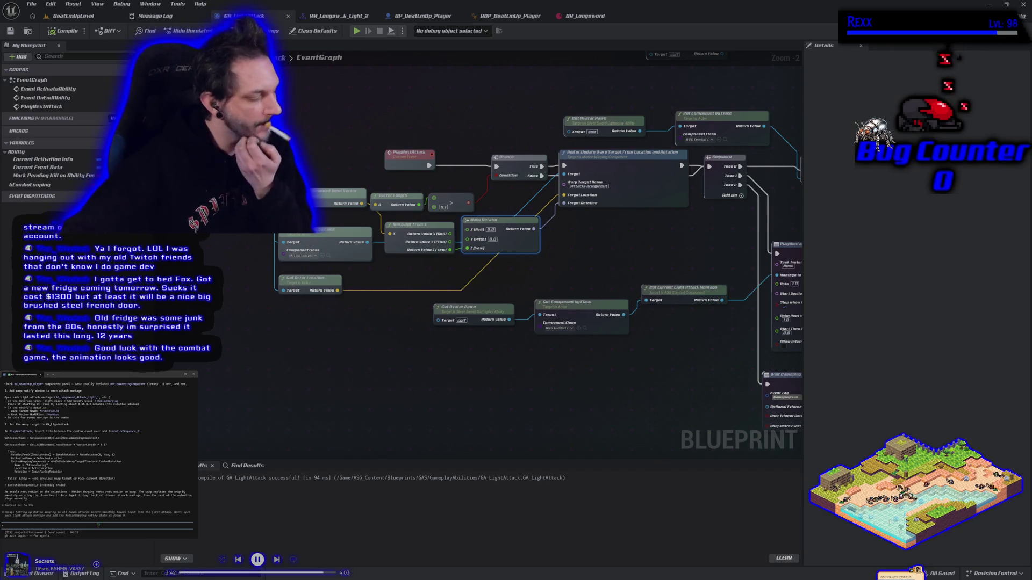
Post the note 'metaping workingfully' in the terminal panel
{"action": "type", "text": "meta"}
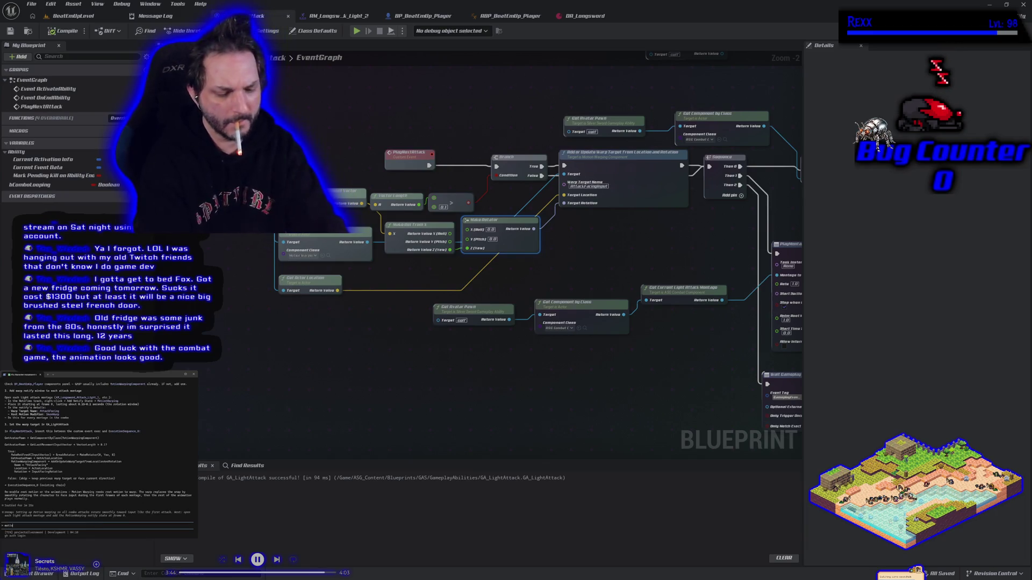
{"action": "type", "text": "ping"}
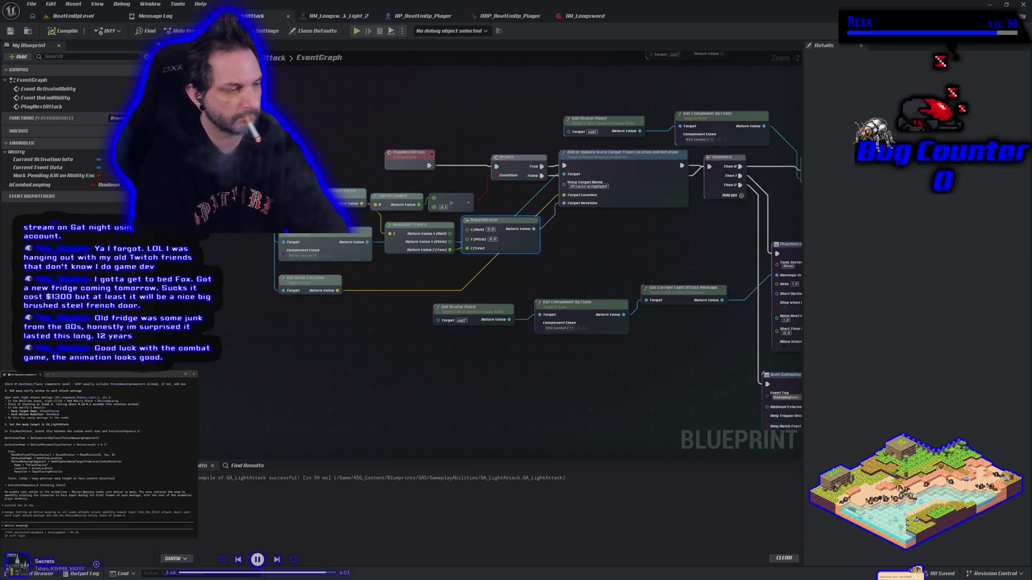
{"action": "type", "text": " workingfully"}
{"action": "key", "text": "Return"}
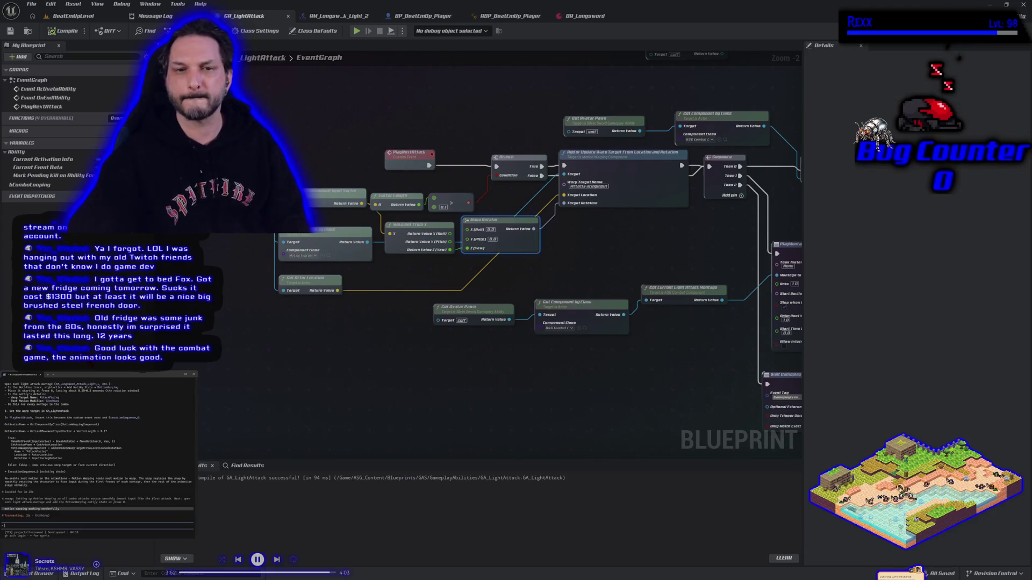
Collapse the warp-target, rotation and Get Actor Location nodes into a RotateToInputDirection function
{"action": "left_click_drag", "start_coordinate": [547, 299], "coordinate": [549, 350]}
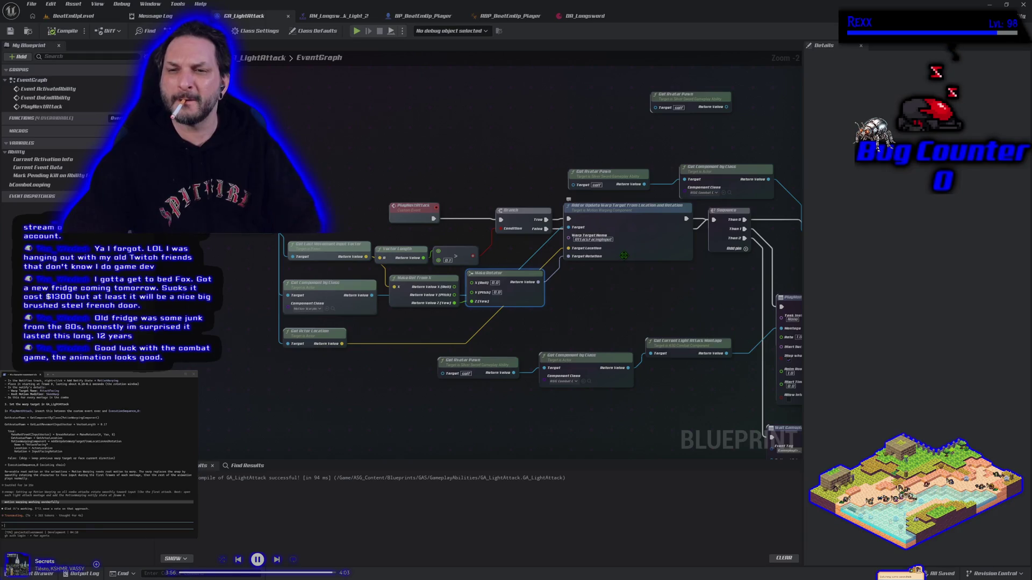
{"action": "mouse_move", "coordinate": [628, 314]}
{"action": "left_mouse_down"}
{"action": "mouse_move", "coordinate": [424, 234]}
{"action": "mouse_move", "coordinate": [224, 229]}
{"action": "left_mouse_up"}
{"action": "left_click", "coordinate": [304, 330], "text": "shift"}
{"action": "right_click", "coordinate": [638, 261]}
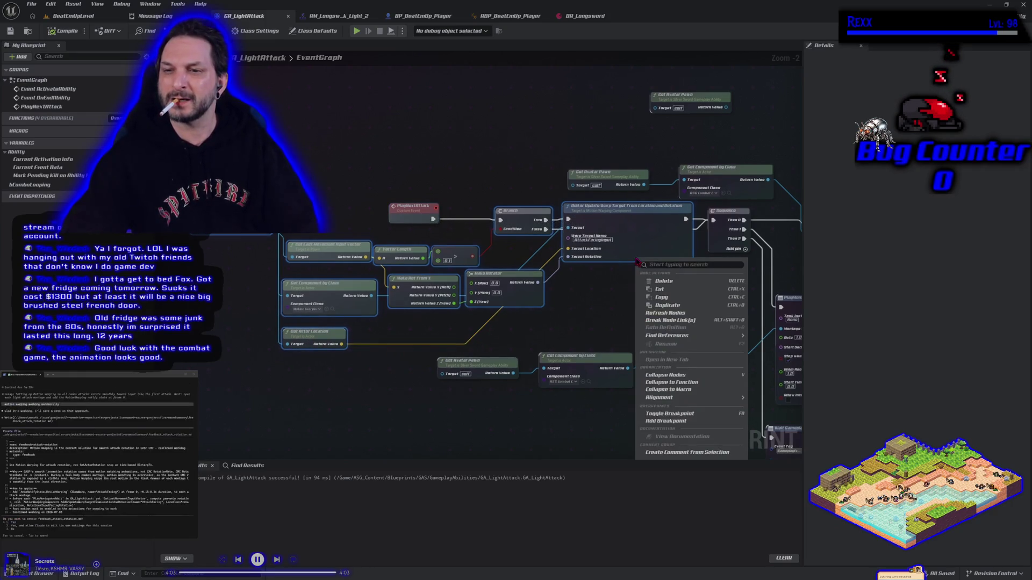
{"action": "left_click", "coordinate": [673, 383]}
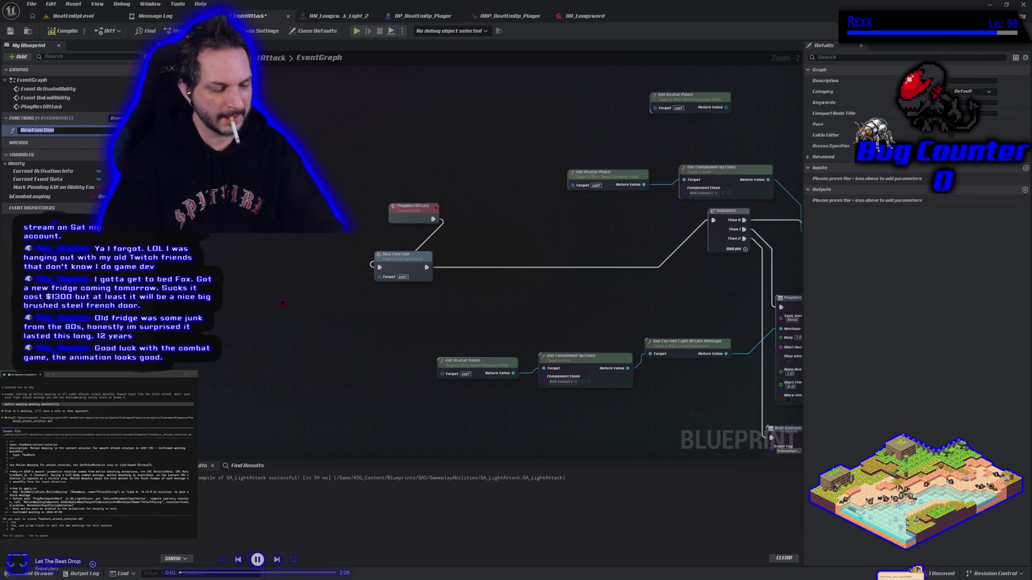
{"action": "type", "text": "RotateToInputDire"}
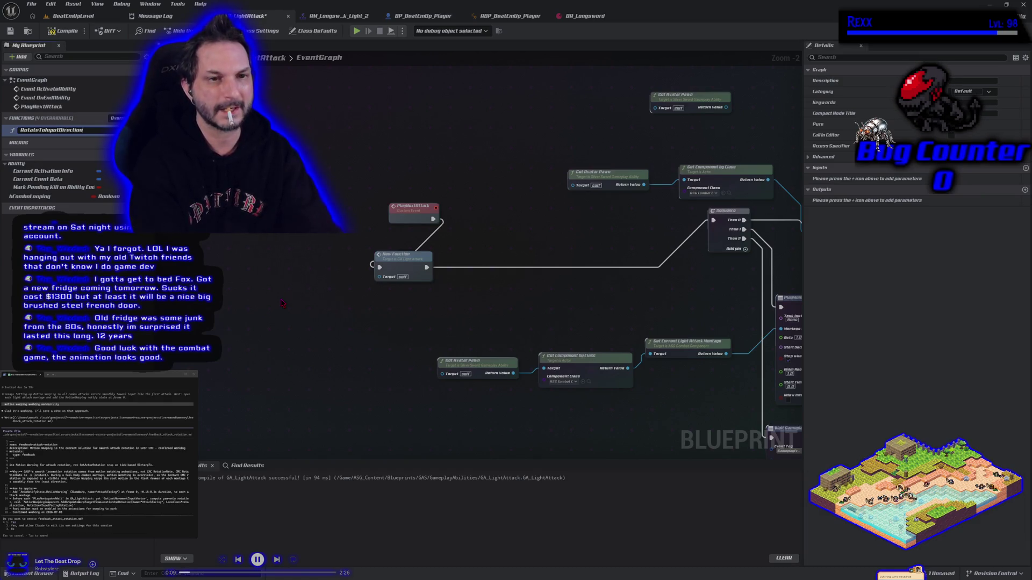
{"action": "key", "text": "Return"}
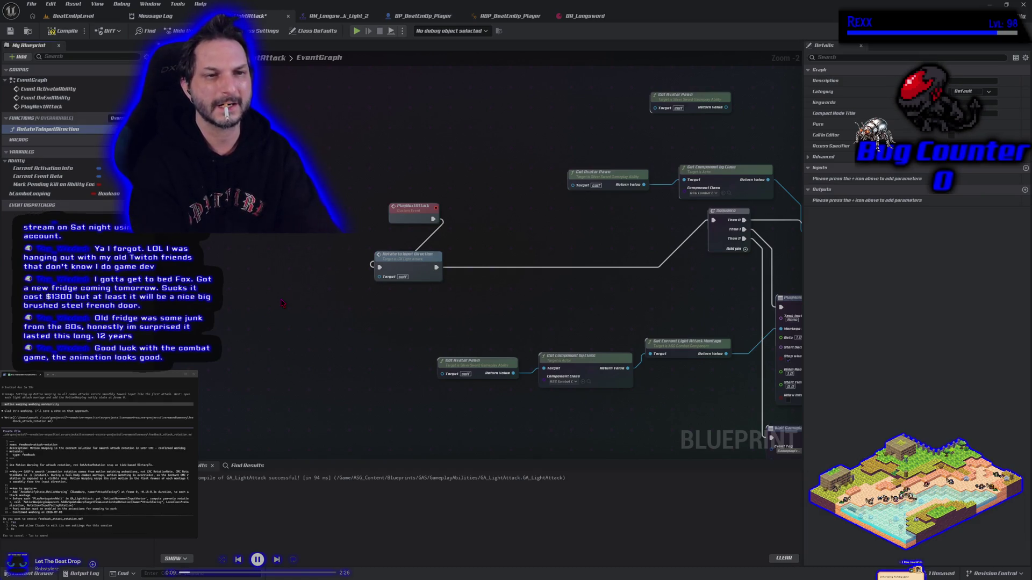
Place the RotateToInputDirection call right after PlayNextAttack and save all assets
{"action": "mouse_move", "coordinate": [400, 258]}
{"action": "left_mouse_down"}
{"action": "mouse_move", "coordinate": [466, 242]}
{"action": "mouse_move", "coordinate": [481, 208]}
{"action": "left_mouse_up"}
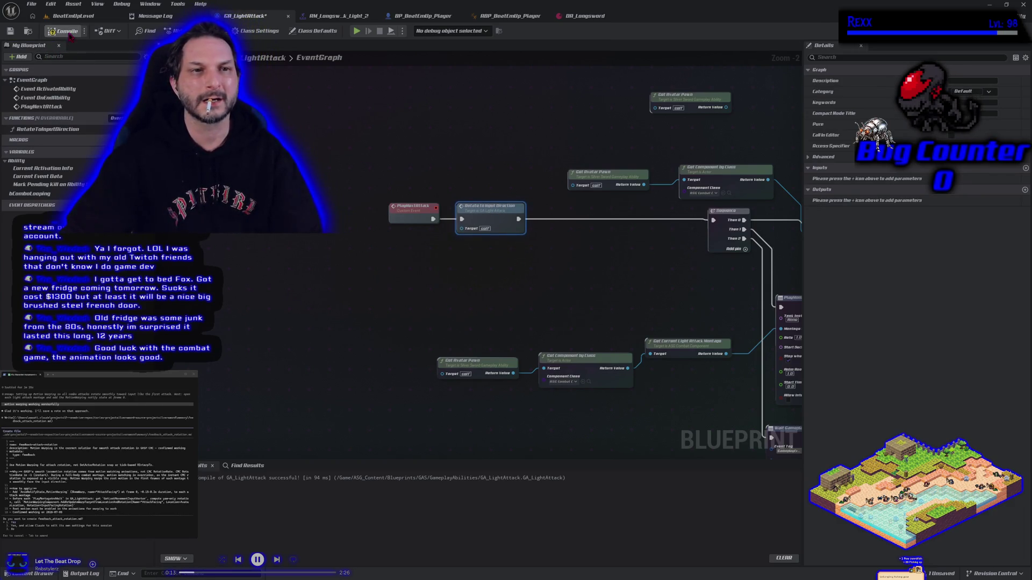
{"action": "left_click", "coordinate": [31, 4]}
{"action": "left_click", "coordinate": [56, 58]}
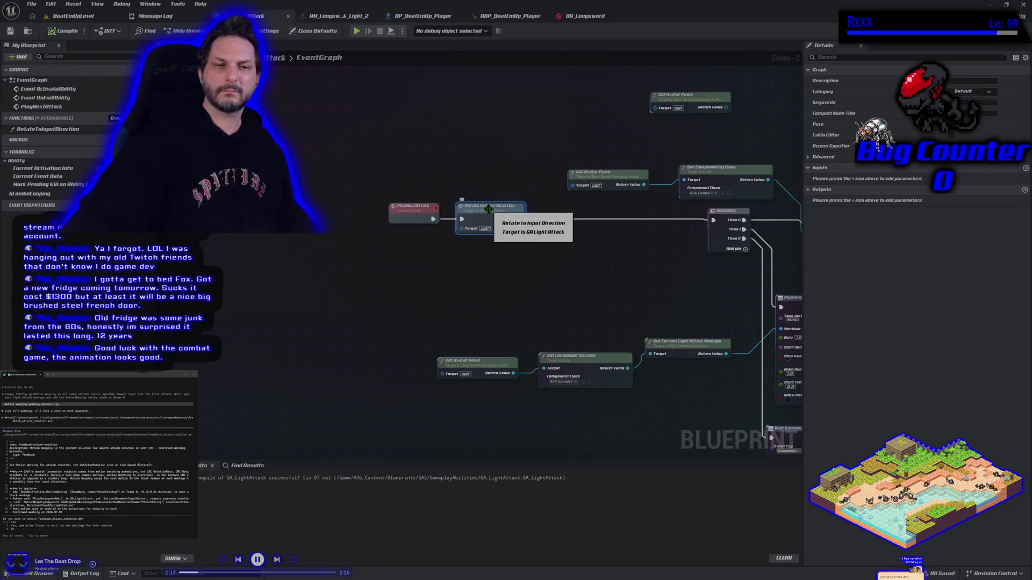
{"action": "left_click_drag", "start_coordinate": [488, 210], "coordinate": [308, 255]}
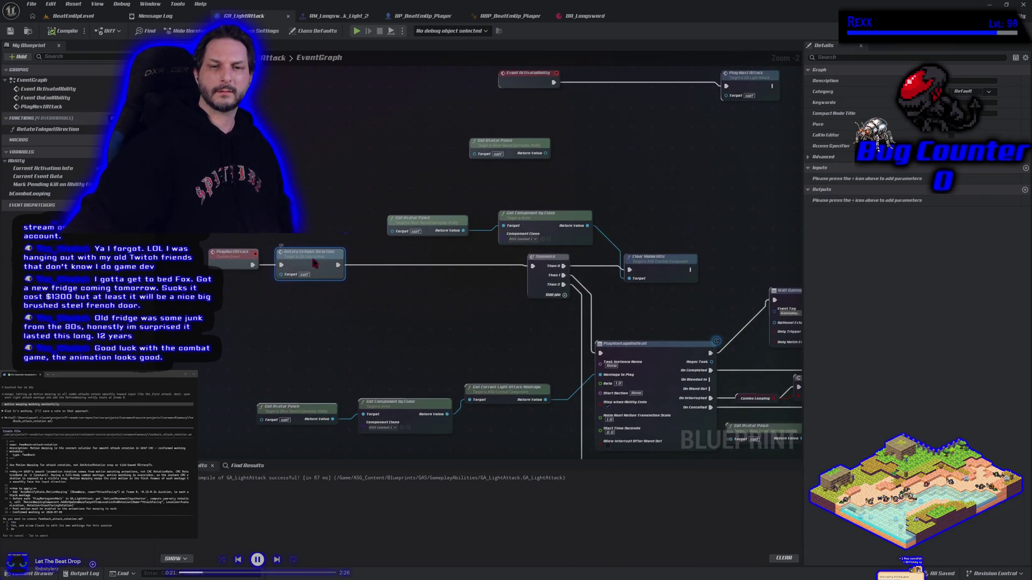
Inspect GA_LightAttack's RotateToInputDirection function graph and the surrounding PlayNextAttack area of the event graph
{"action": "double_click", "coordinate": [314, 263]}
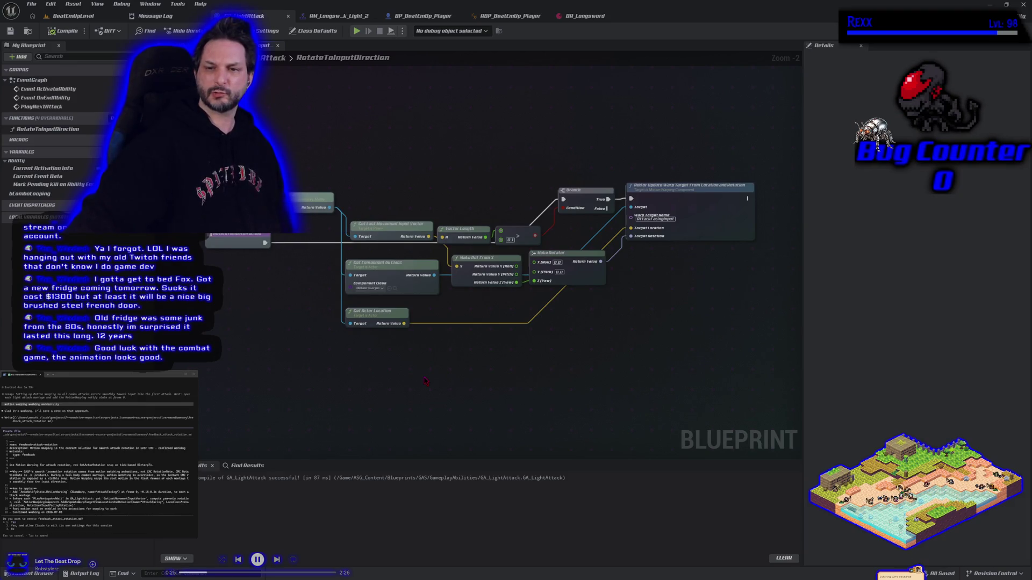
{"action": "key", "text": "alt+Left"}
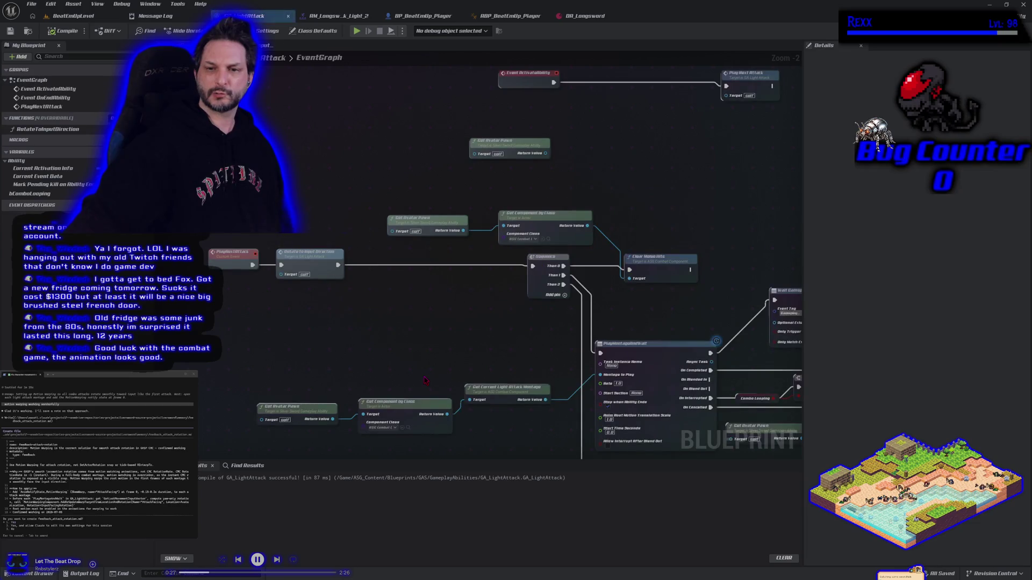
{"action": "mouse_move", "coordinate": [469, 318]}
{"action": "left_mouse_down"}
{"action": "mouse_move", "coordinate": [486, 262]}
{"action": "mouse_move", "coordinate": [405, 279]}
{"action": "left_mouse_up"}
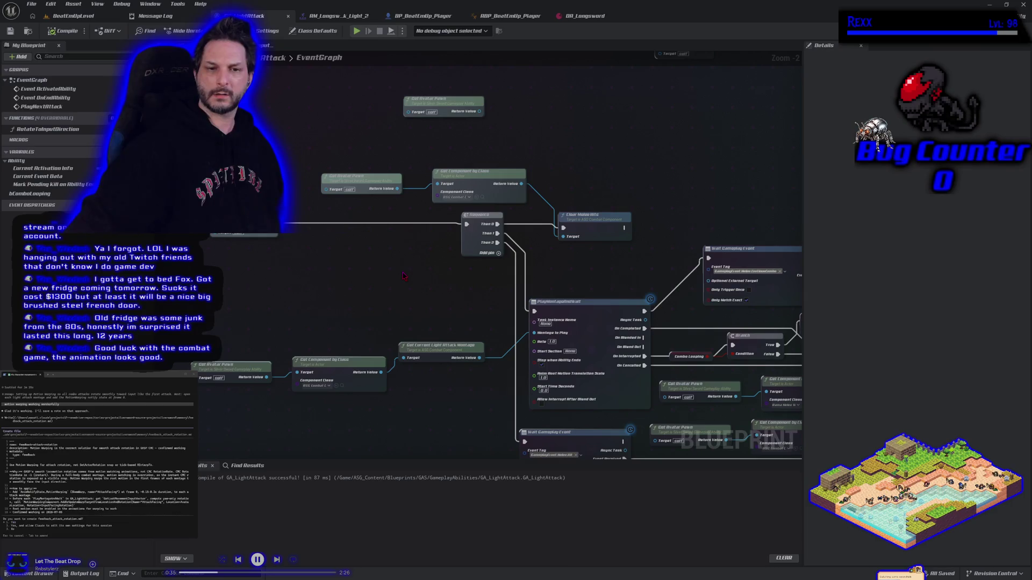
{"action": "left_click_drag", "start_coordinate": [404, 276], "coordinate": [457, 307]}
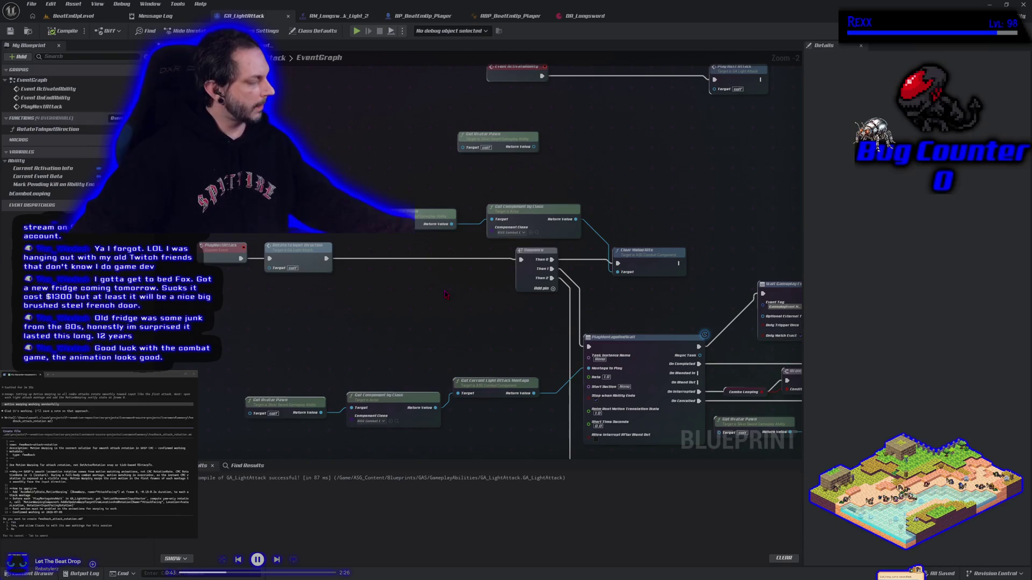
{"action": "double_click", "coordinate": [297, 264]}
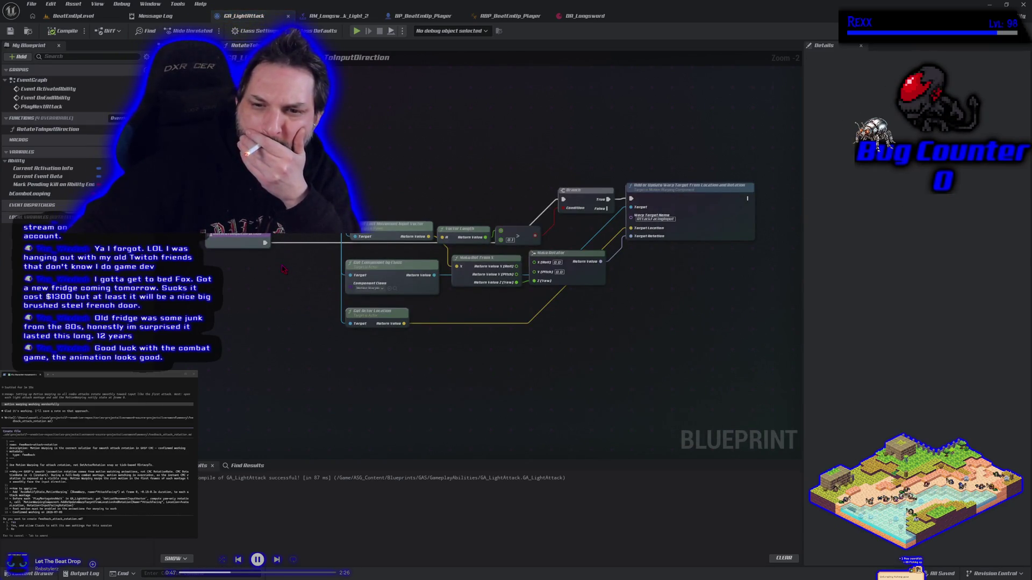
{"action": "key", "text": "alt+Left"}
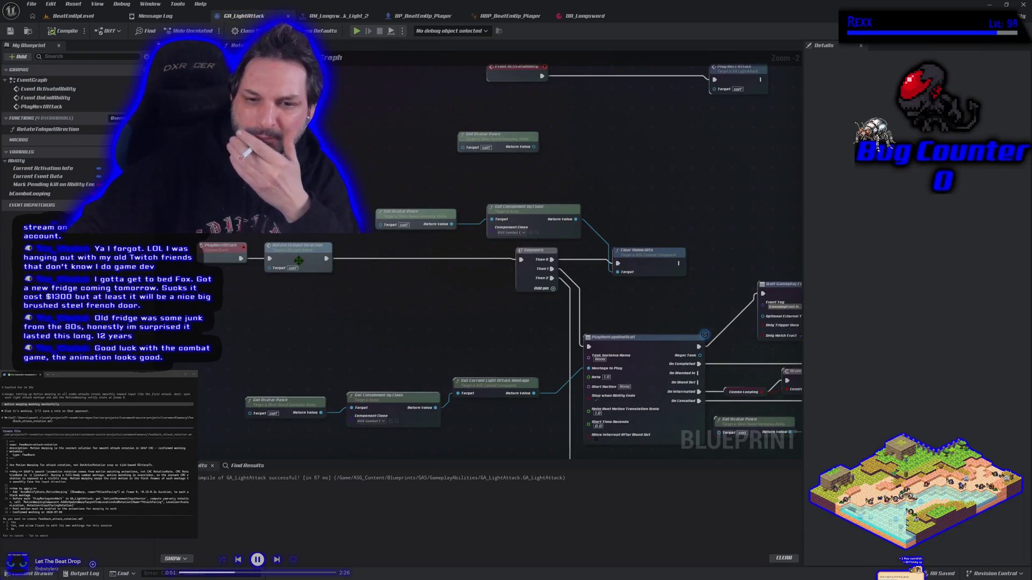
Delete the Rotate to Input Direction call and wire PlayNextAttack directly into the Sequence node
{"action": "left_click", "coordinate": [298, 261]}
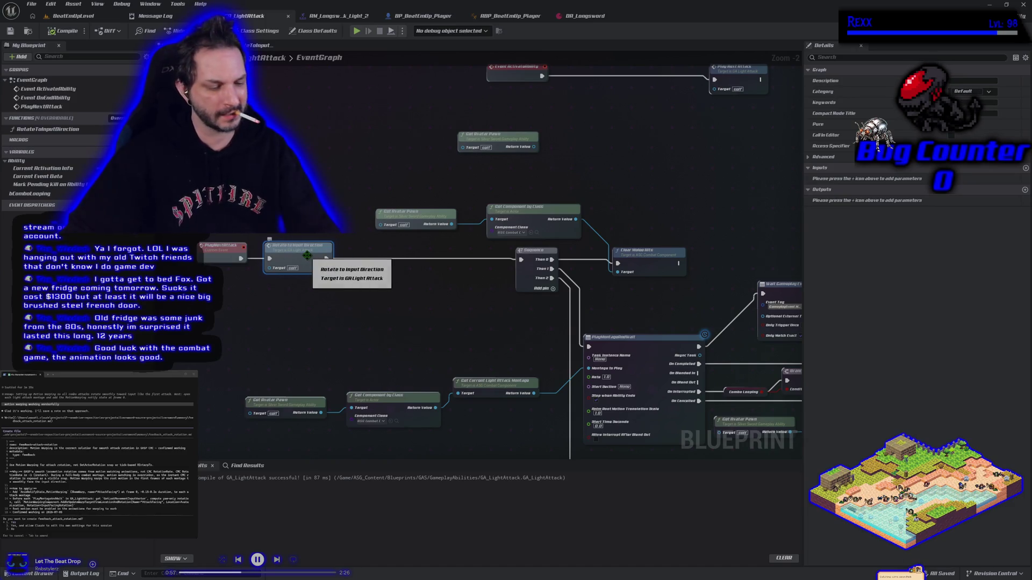
{"action": "key", "text": "Delete"}
{"action": "left_click_drag", "start_coordinate": [240, 257], "coordinate": [520, 261]}
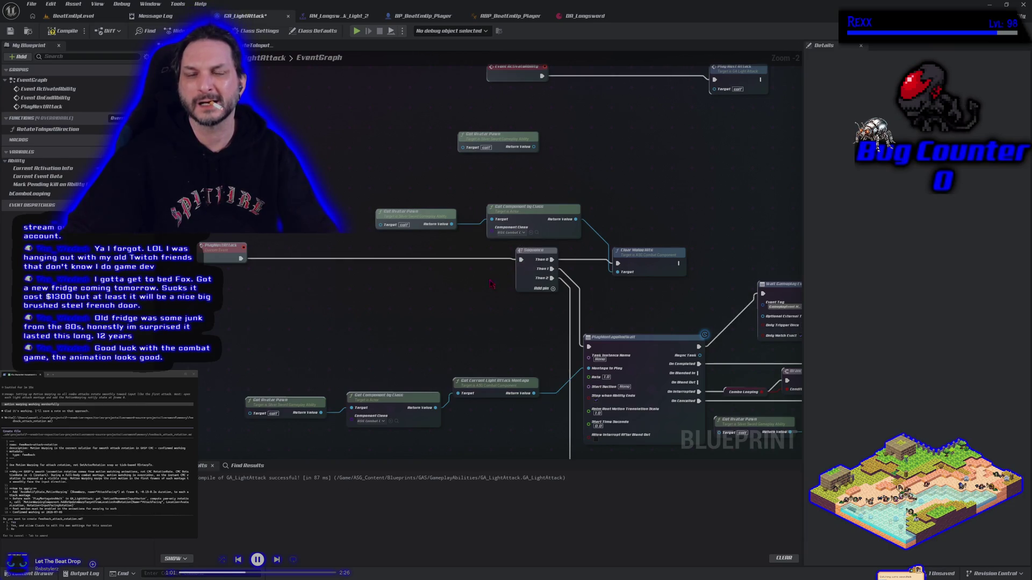
{"action": "left_click", "coordinate": [423, 16]}
{"action": "scroll", "coordinate": [373, 299], "scroll_direction": "up", "scroll_amount": 3}
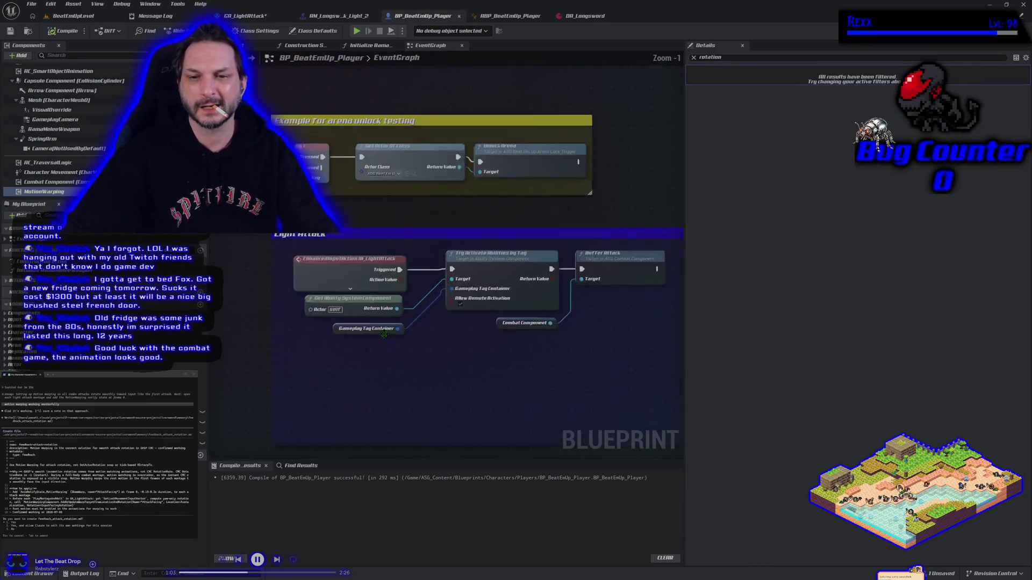
Paste the RotateToInputDirection call near Buffer Attack in BP_BeatEmUp_Player, creating a matching function via Fix Self Context
{"action": "left_click_drag", "start_coordinate": [372, 355], "coordinate": [313, 347]}
{"action": "left_click_drag", "start_coordinate": [505, 339], "coordinate": [459, 333]}
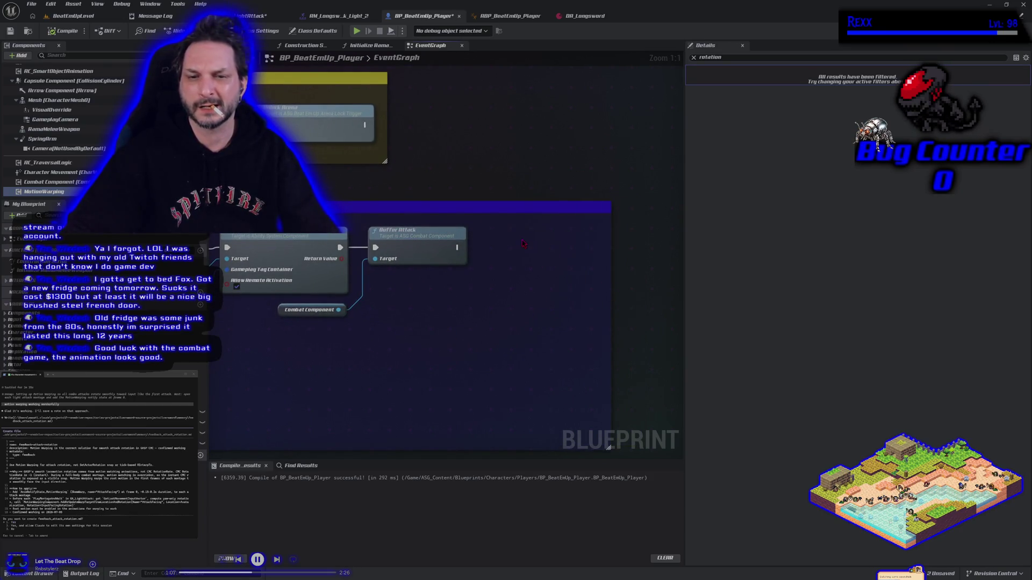
{"action": "key", "text": "ctrl+v"}
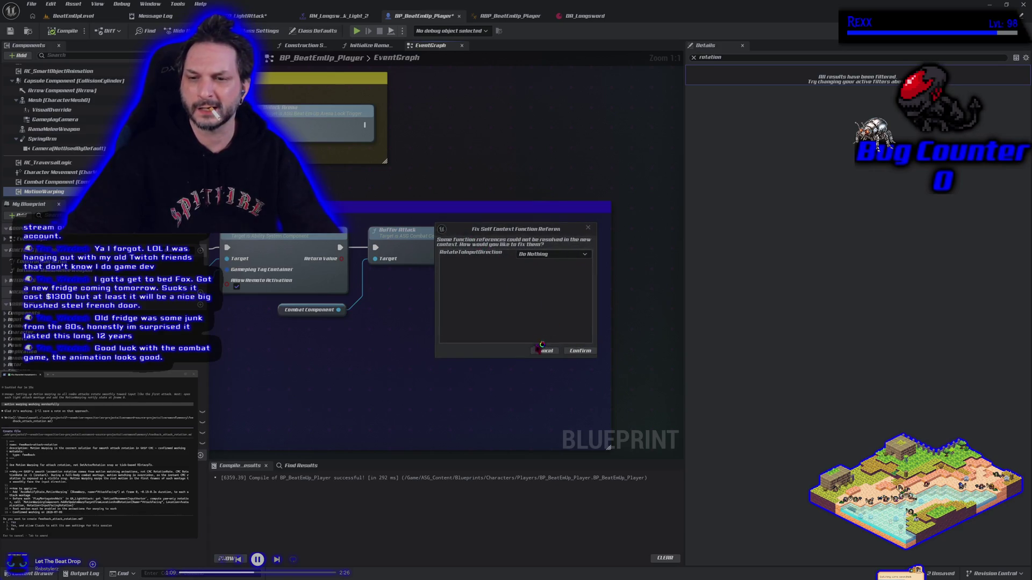
{"action": "left_click", "coordinate": [557, 254]}
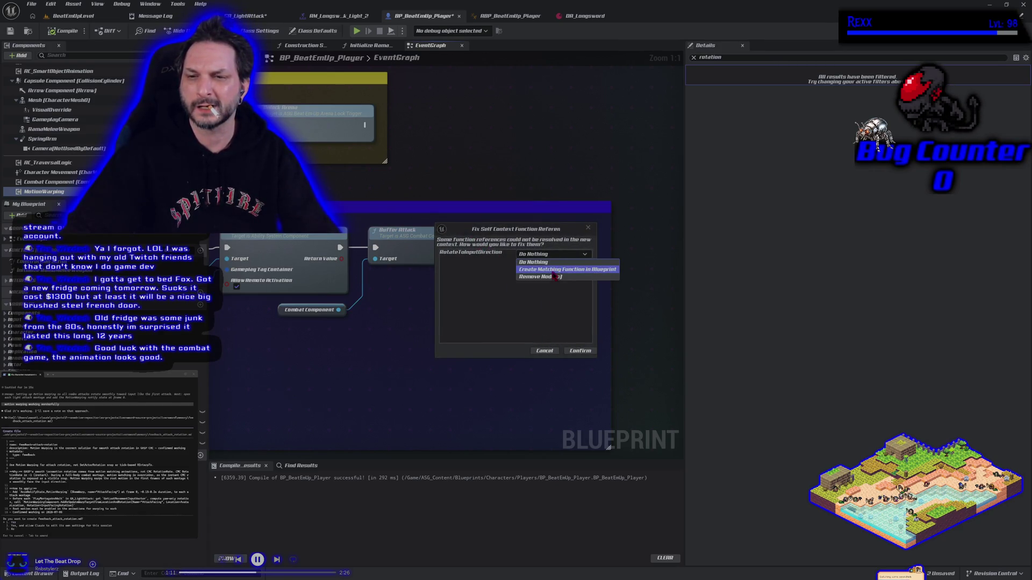
{"action": "left_click", "coordinate": [553, 273]}
{"action": "left_click", "coordinate": [578, 350]}
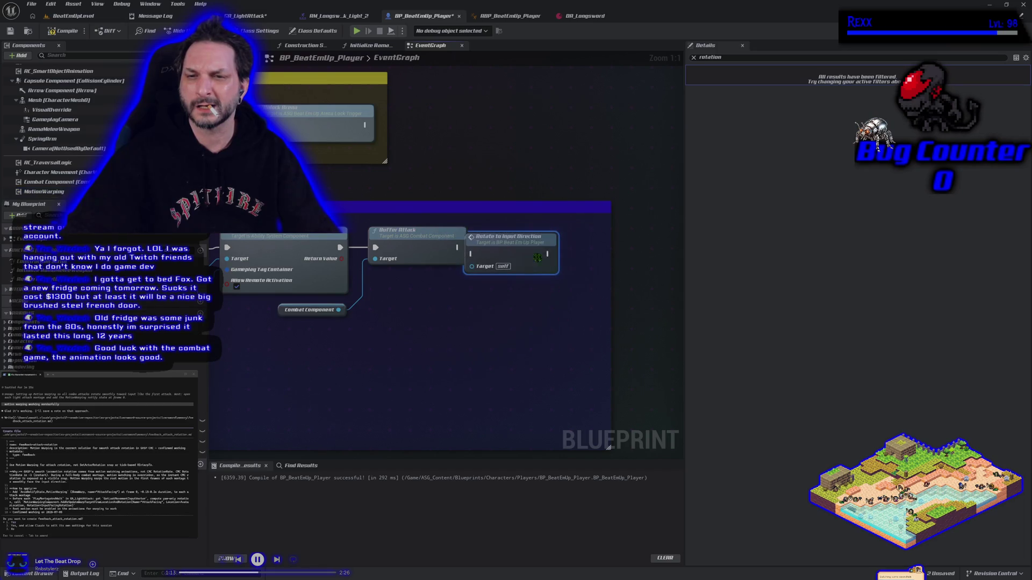
{"action": "double_click", "coordinate": [546, 249]}
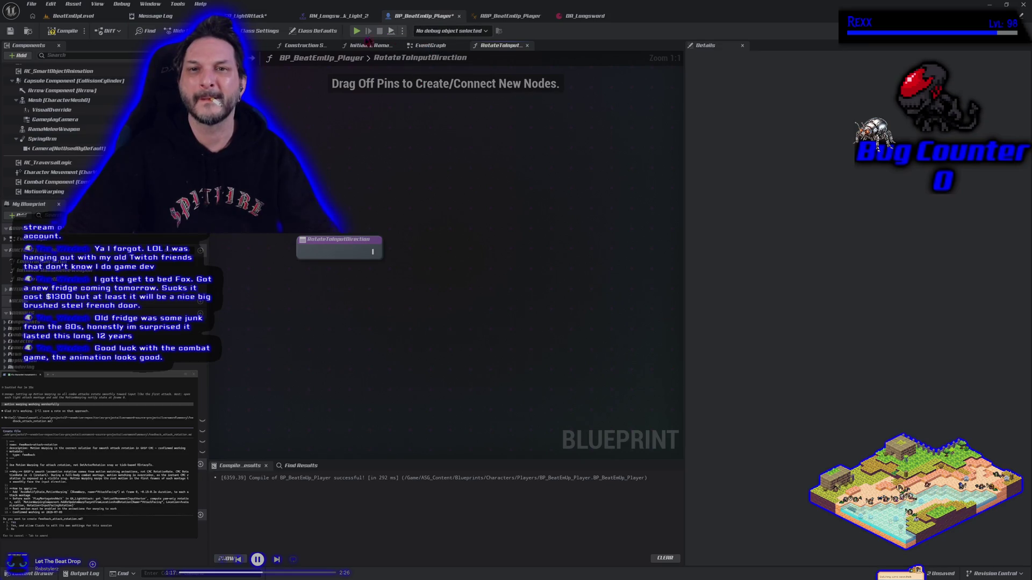
Copy GA_LightAttack's warp-target nodes into the player's new RotateToInputDirection function beside its entry
{"action": "left_click", "coordinate": [253, 15]}
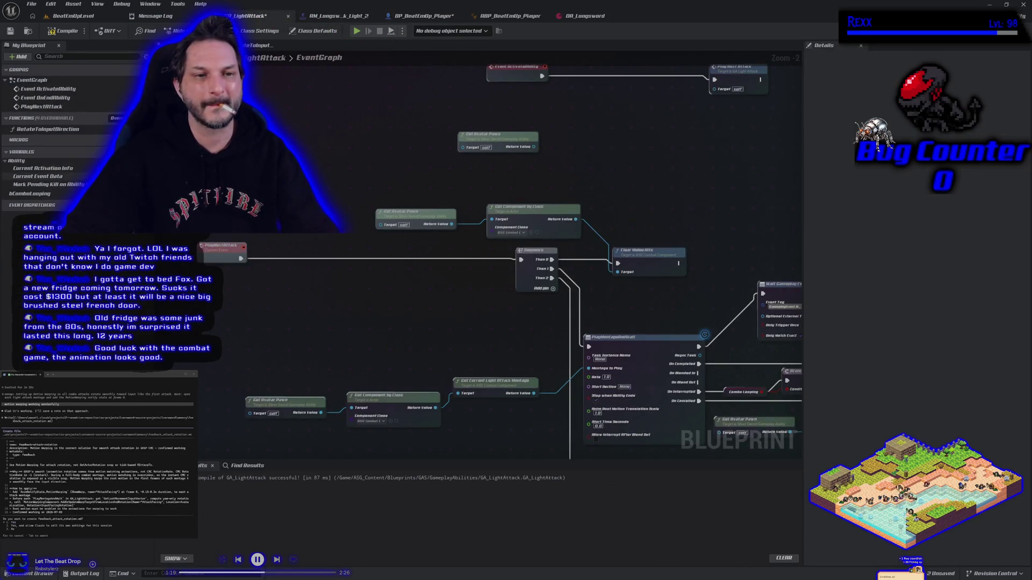
{"action": "double_click", "coordinate": [41, 129]}
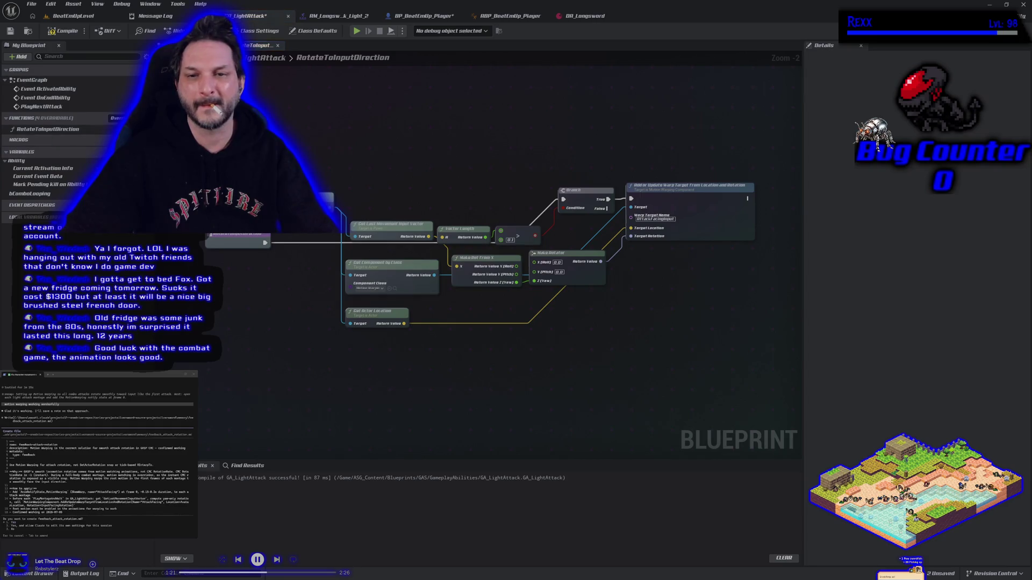
{"action": "left_click_drag", "start_coordinate": [309, 138], "coordinate": [666, 365]}
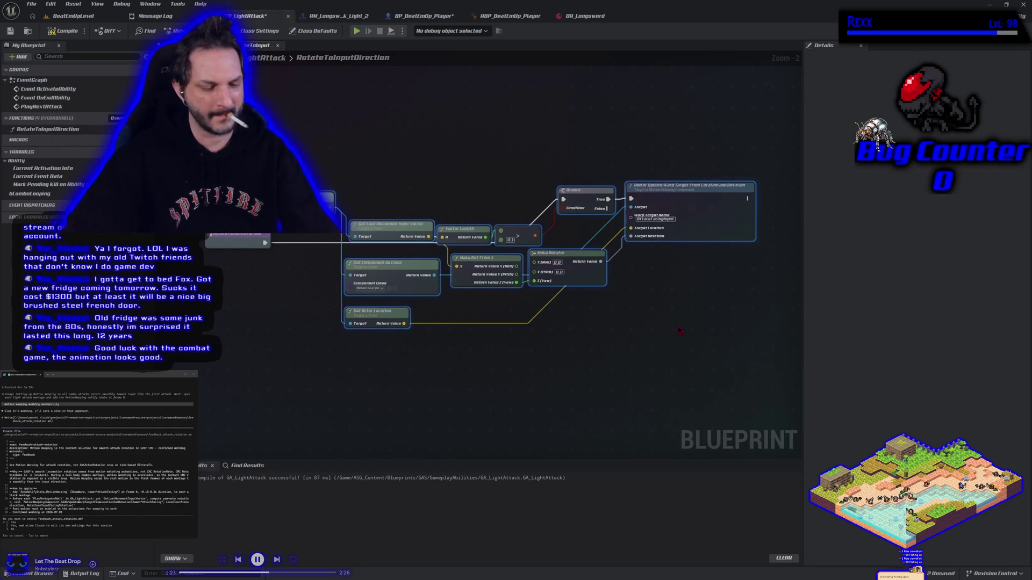
{"action": "left_click", "coordinate": [426, 16]}
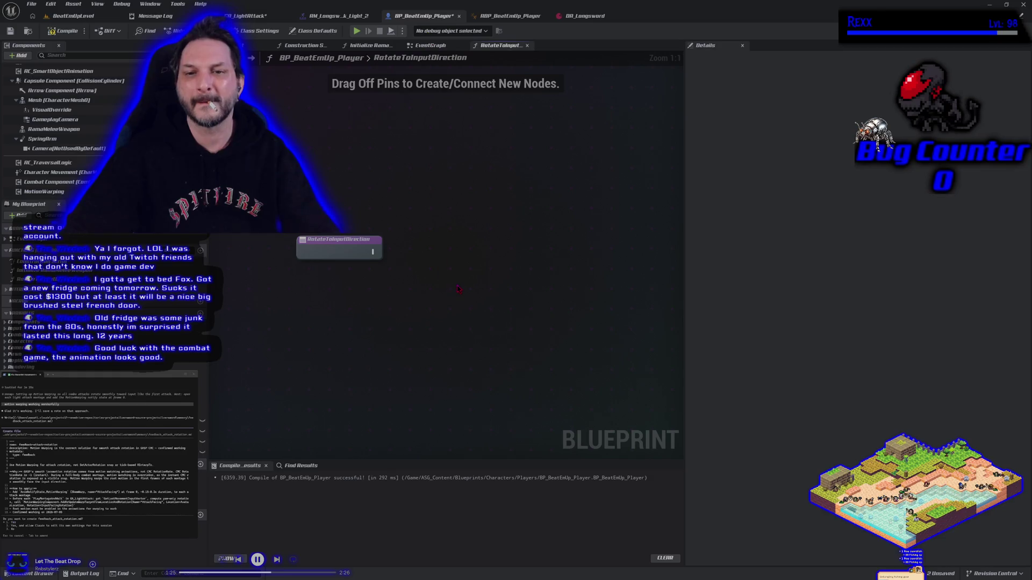
{"action": "key", "text": "ctrl+v"}
{"action": "mouse_move", "coordinate": [395, 281]}
{"action": "left_mouse_down"}
{"action": "mouse_move", "coordinate": [288, 293]}
{"action": "mouse_move", "coordinate": [408, 274]}
{"action": "mouse_move", "coordinate": [315, 293]}
{"action": "mouse_move", "coordinate": [436, 215]}
{"action": "left_mouse_up"}
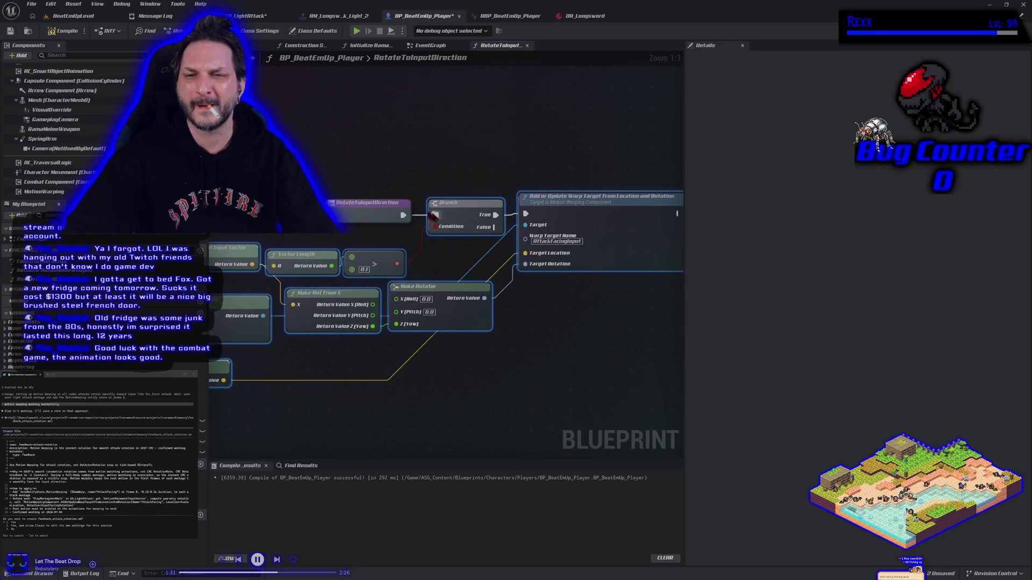
Compile, delete the leftover node causing the fatal error, and recompile
{"action": "left_click", "coordinate": [62, 31]}
{"action": "mouse_move", "coordinate": [251, 145]}
{"action": "left_mouse_down"}
{"action": "mouse_move", "coordinate": [387, 145]}
{"action": "mouse_move", "coordinate": [462, 124]}
{"action": "left_mouse_up"}
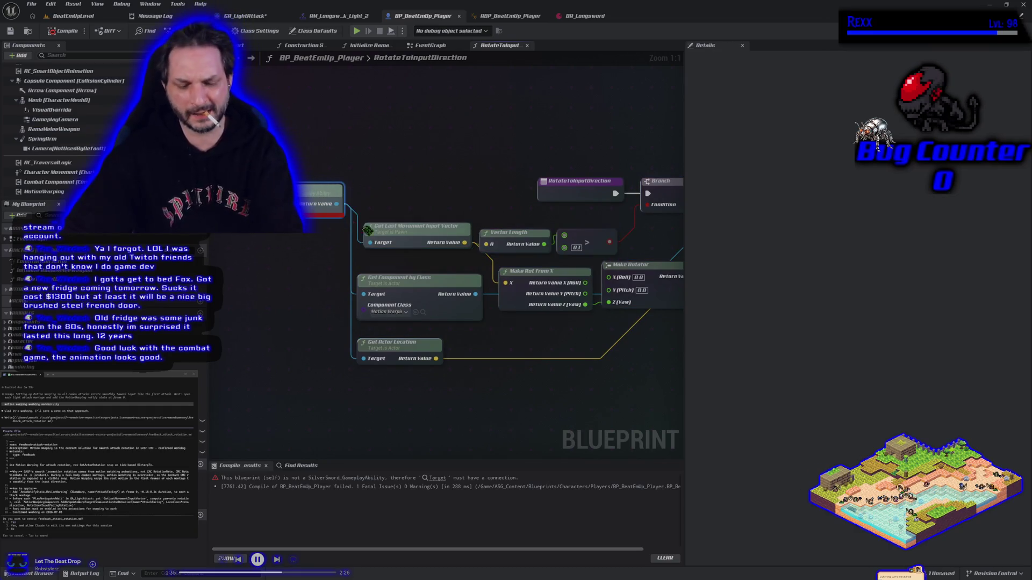
{"action": "key", "text": "Delete"}
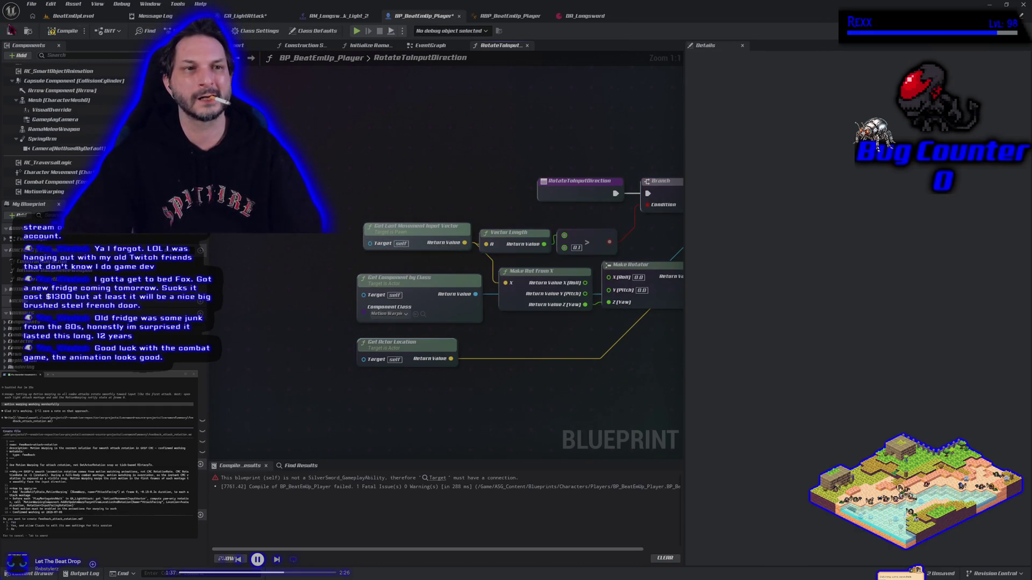
{"action": "left_click", "coordinate": [61, 31]}
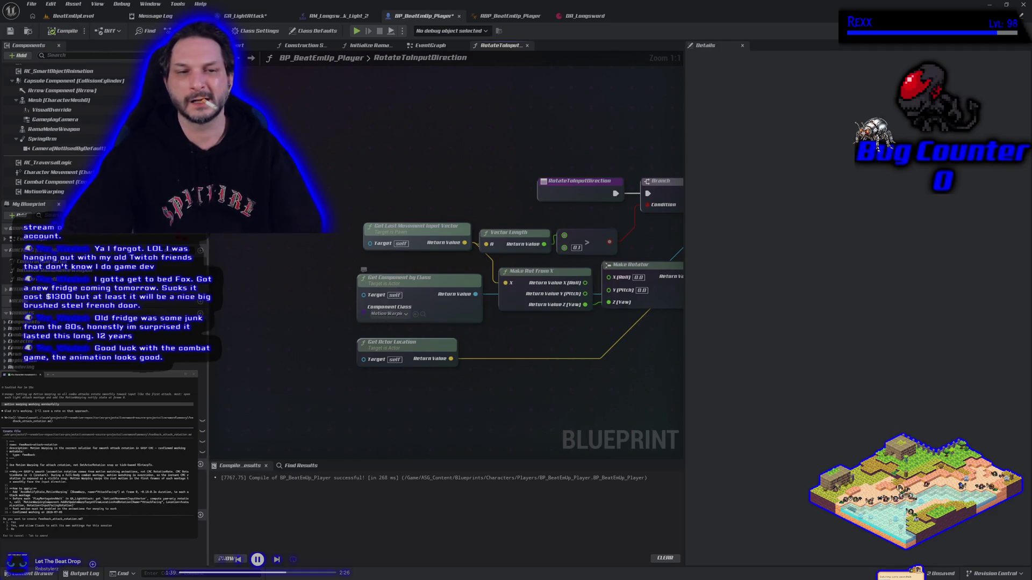
Connect the MotionWarping component to the warp-target node's Target and compile the function
{"action": "mouse_move", "coordinate": [44, 192]}
{"action": "left_mouse_down"}
{"action": "mouse_move", "coordinate": [465, 301]}
{"action": "mouse_move", "coordinate": [559, 353]}
{"action": "mouse_move", "coordinate": [570, 340]}
{"action": "mouse_move", "coordinate": [395, 323]}
{"action": "mouse_move", "coordinate": [450, 209]}
{"action": "mouse_move", "coordinate": [543, 176]}
{"action": "left_mouse_up"}
{"action": "left_click_drag", "start_coordinate": [407, 320], "coordinate": [546, 299]}
{"action": "left_click", "coordinate": [363, 233]}
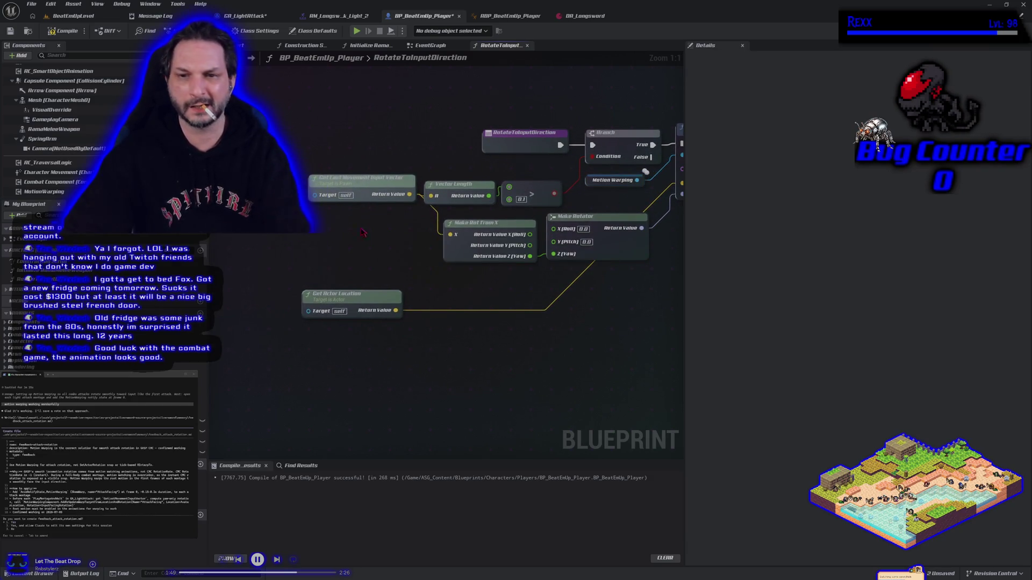
{"action": "key", "text": "F7"}
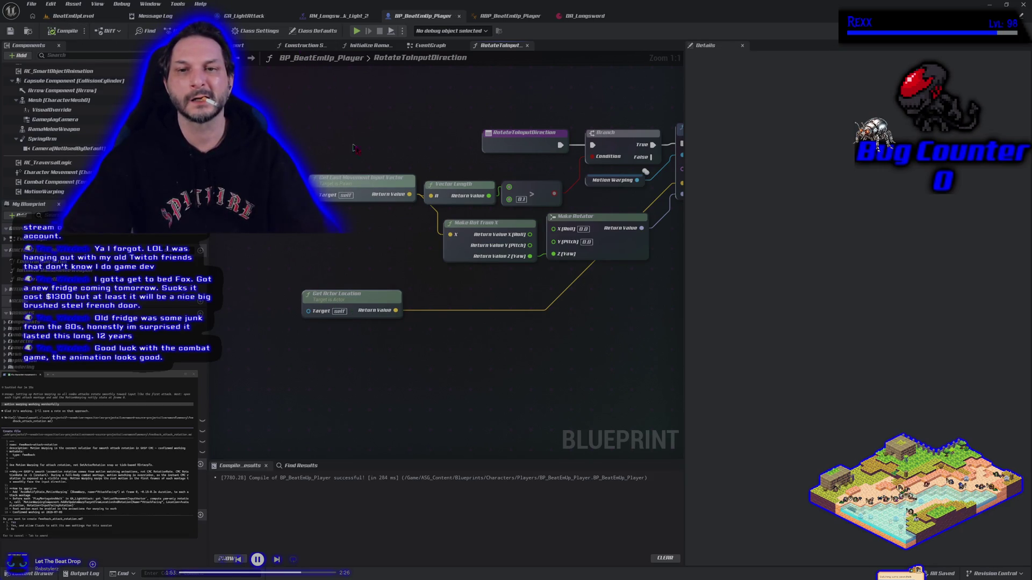
{"action": "left_click", "coordinate": [429, 45]}
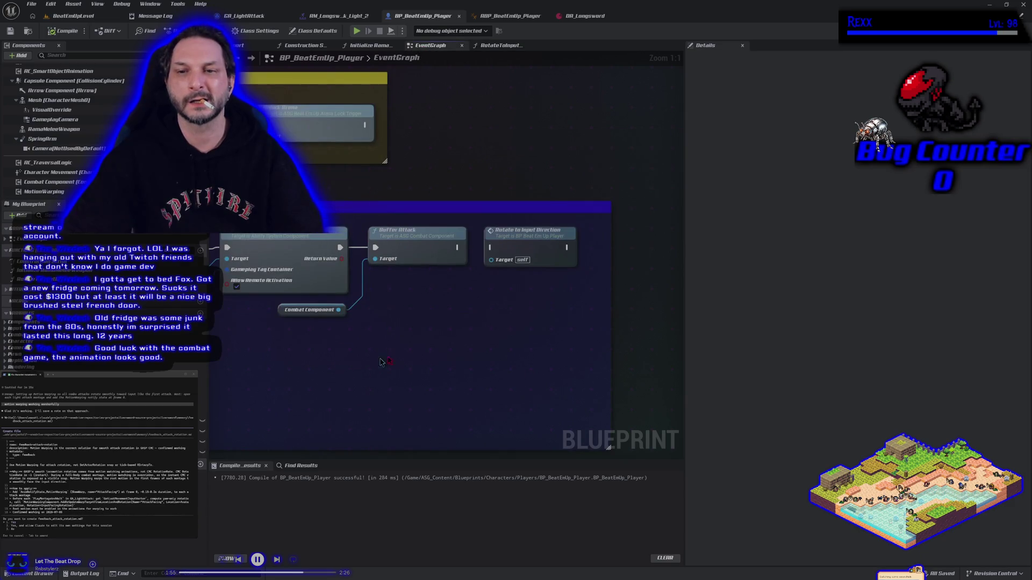
Run Rotate to Input Direction after Buffer Attack, then compile and save all
{"action": "left_click_drag", "start_coordinate": [458, 247], "coordinate": [491, 247]}
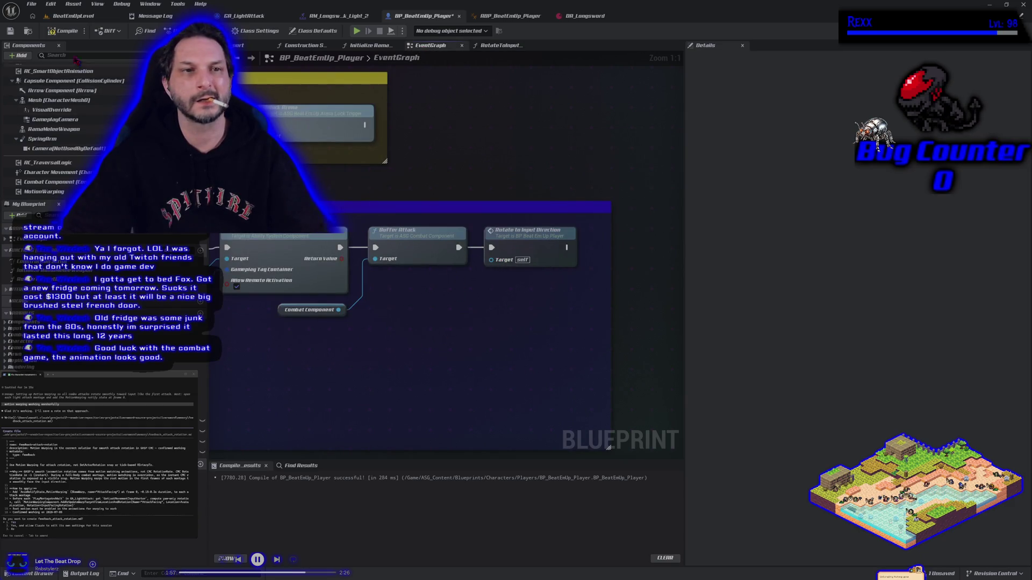
{"action": "left_click", "coordinate": [52, 31]}
{"action": "left_click", "coordinate": [10, 30]}
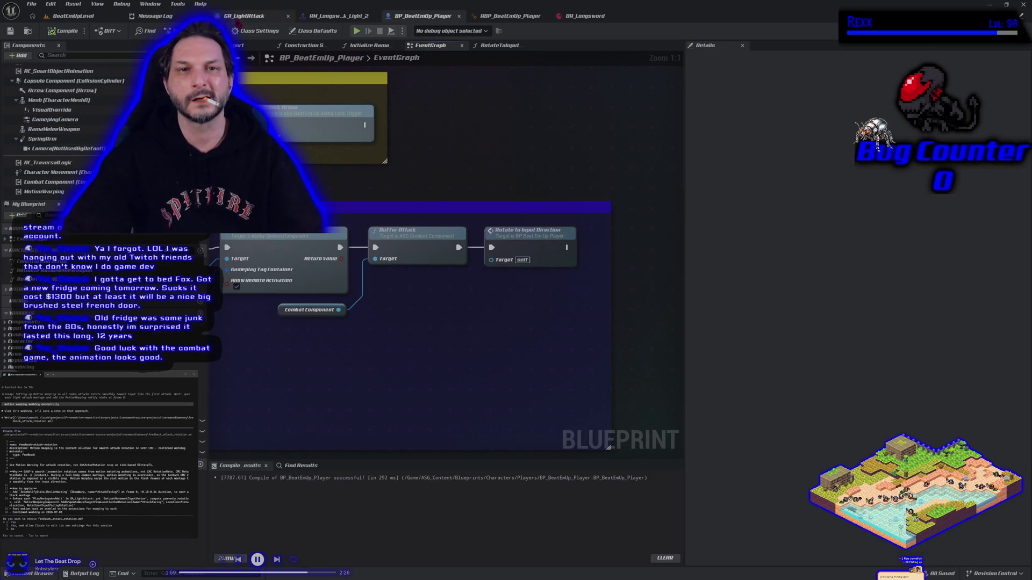
Delete the old RotateToInputDirection function from GA_LightAttack and save it
{"action": "left_click", "coordinate": [269, 15]}
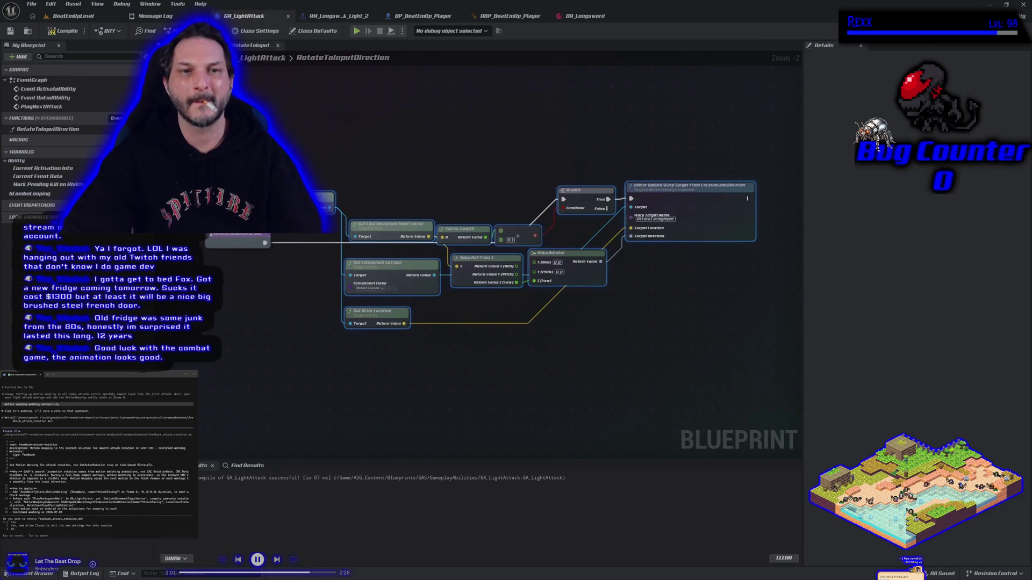
{"action": "left_click", "coordinate": [199, 45]}
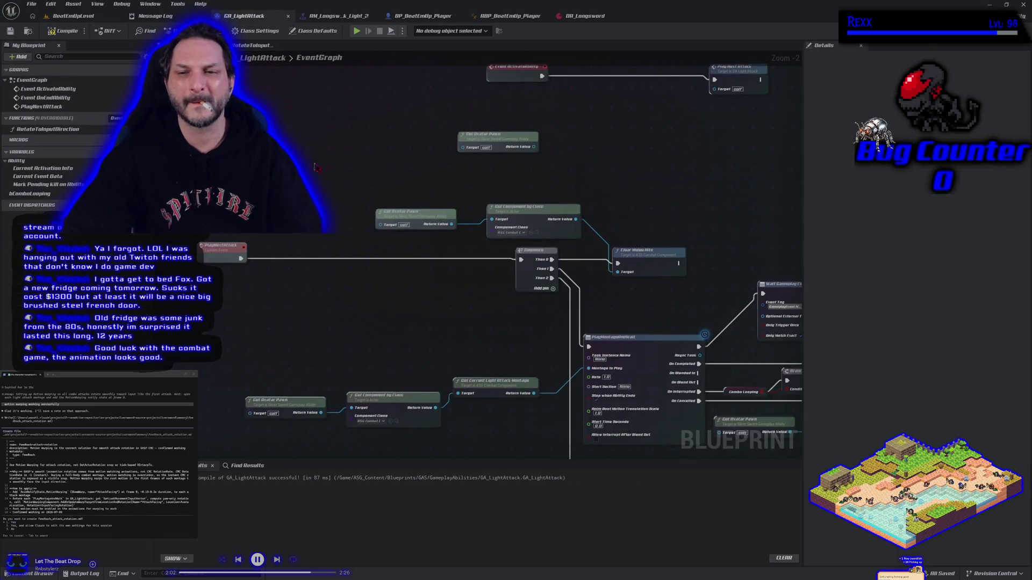
{"action": "left_click", "coordinate": [60, 129]}
{"action": "key", "text": "Delete"}
{"action": "left_click", "coordinate": [10, 31]}
Play-test the BeatEmUpLevel map, stop it, and bring up the changed files for committing
{"action": "left_click", "coordinate": [72, 16]}
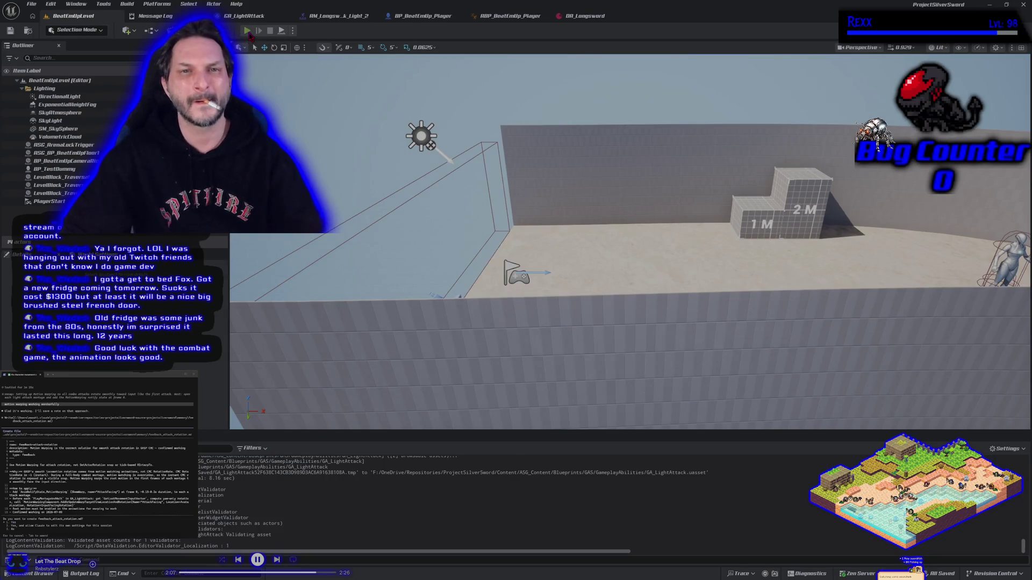
{"action": "left_click", "coordinate": [247, 31]}
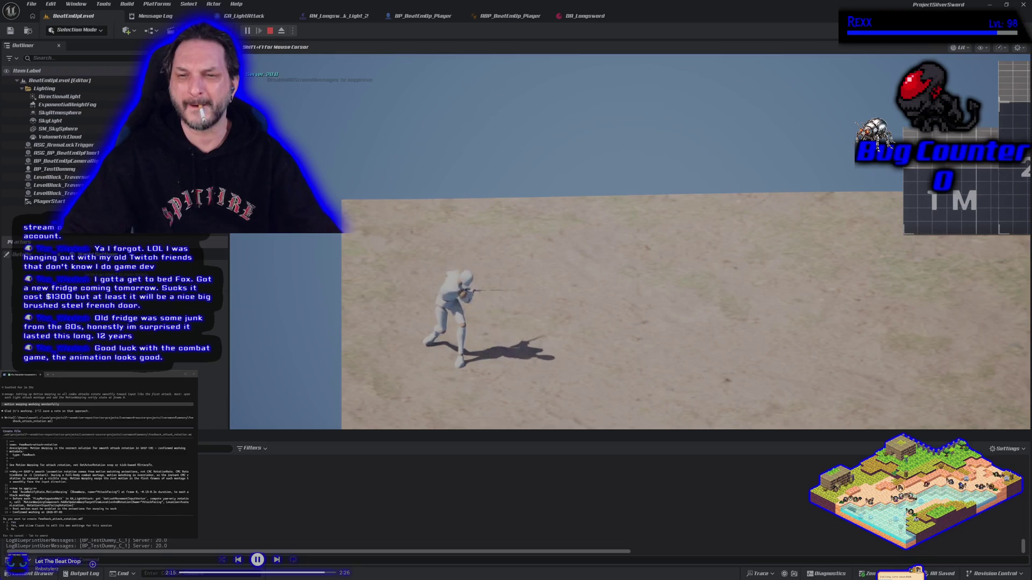
{"action": "key", "text": "Escape"}
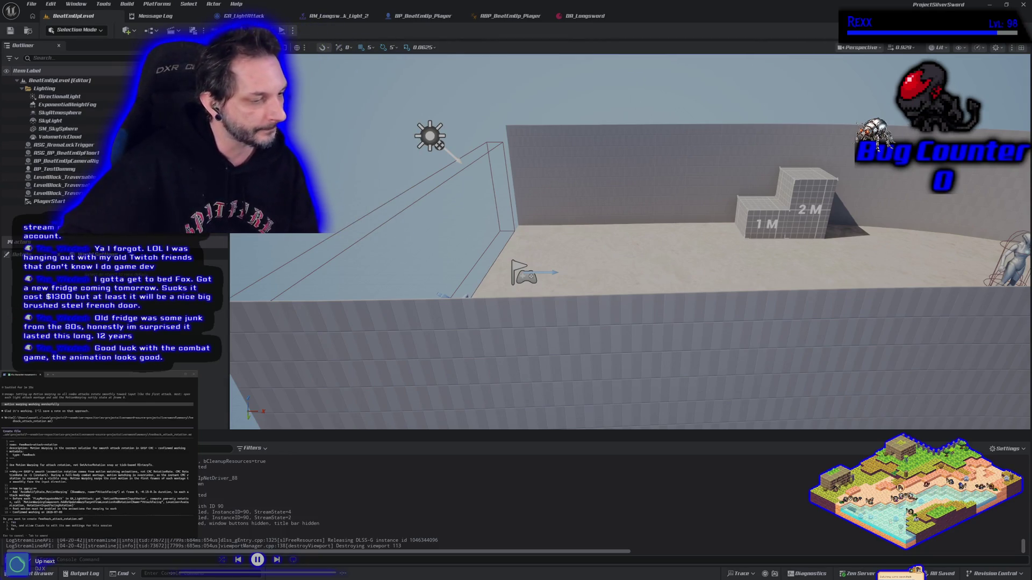
{"action": "key", "text": "alt+Tab"}
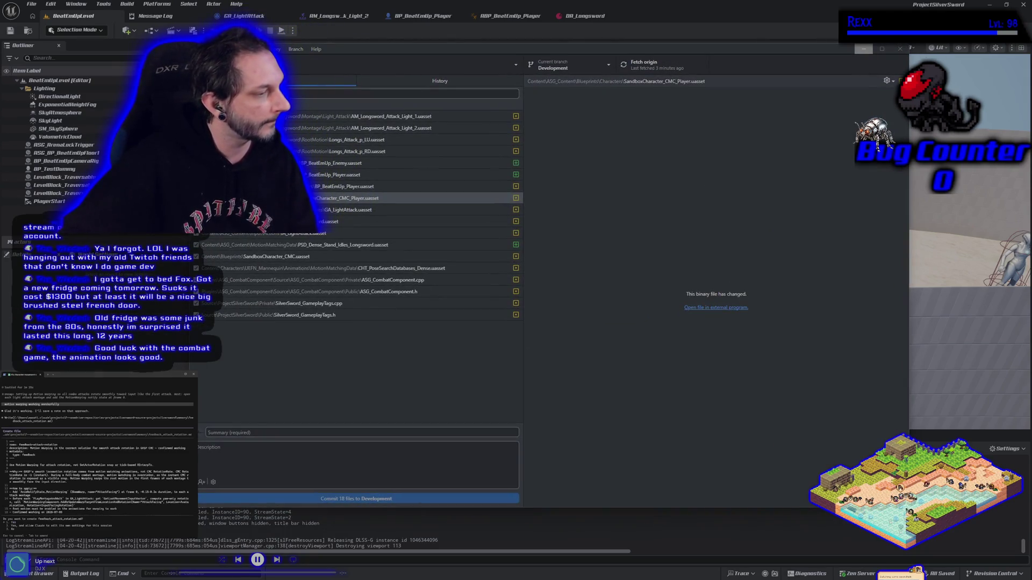
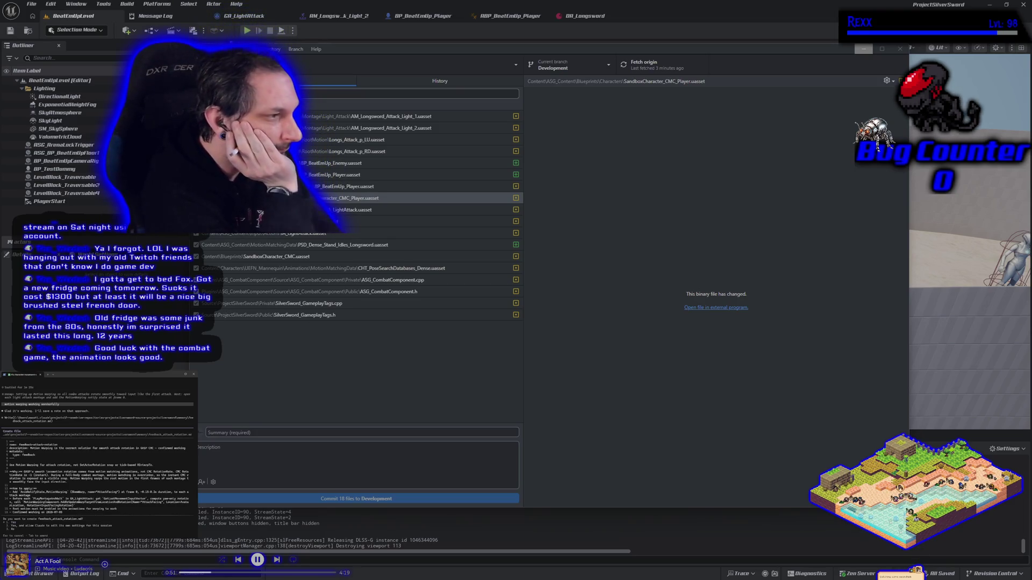
Approve the assistant writing feedback_attack_rotation.md and then MEMORY.md
{"action": "key", "text": "Return"}
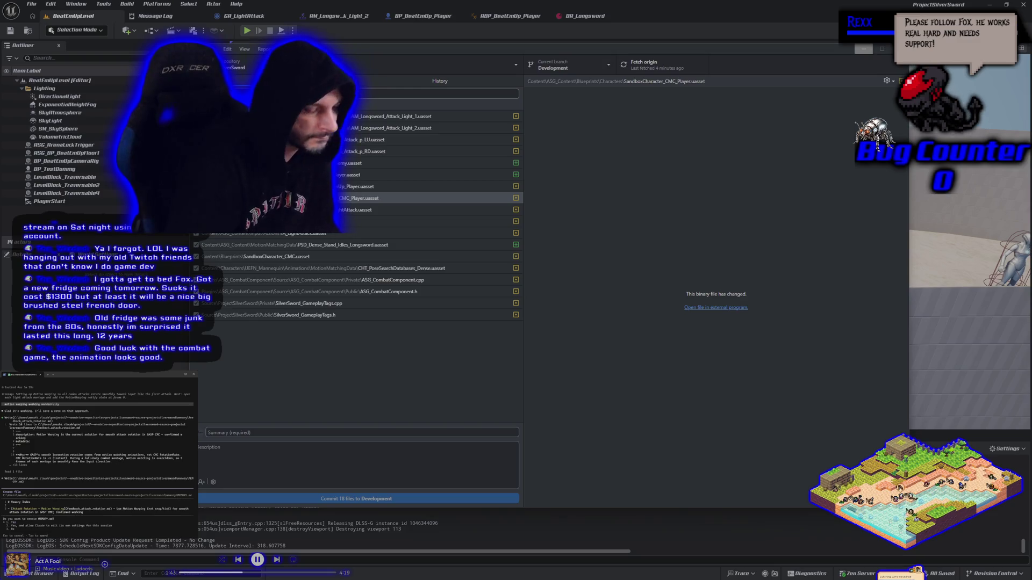
{"action": "key", "text": "Return"}
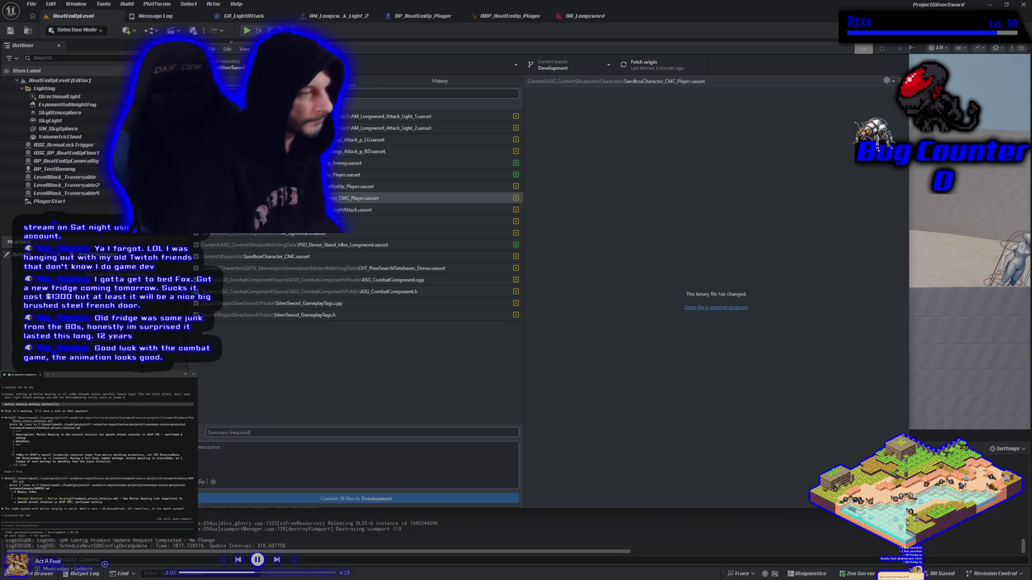
Ask the assistant to show the todo list and current progress, then leave GitHub Desktop for the level
{"action": "type", "text": "shea"}
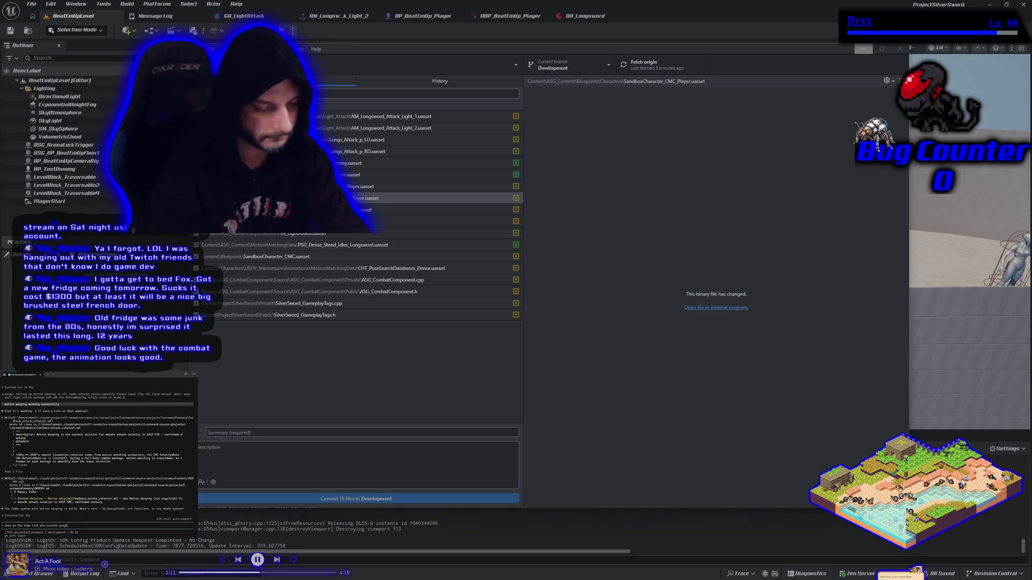
{"action": "key", "text": "Return"}
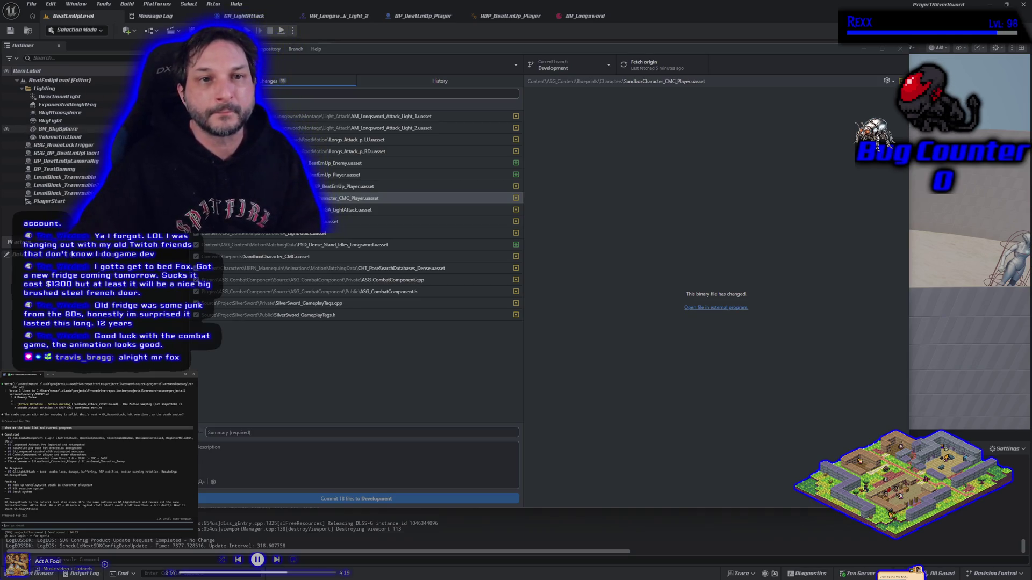
{"action": "key", "text": "alt+Tab"}
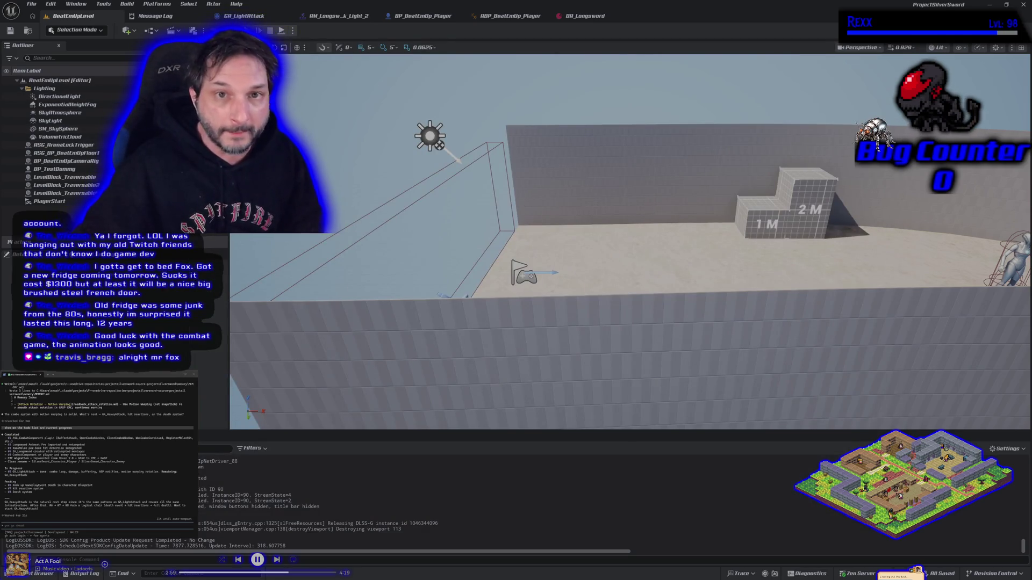
Playtest the level to watch the character's sword attack, then return to GitHub Desktop
{"action": "key", "text": "alt+p"}
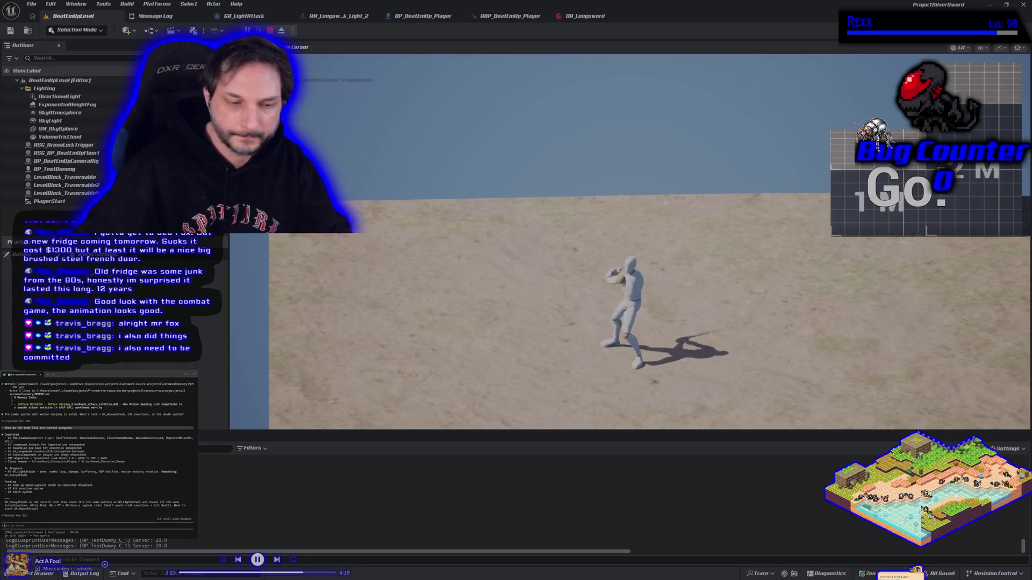
{"action": "key", "text": "Escape"}
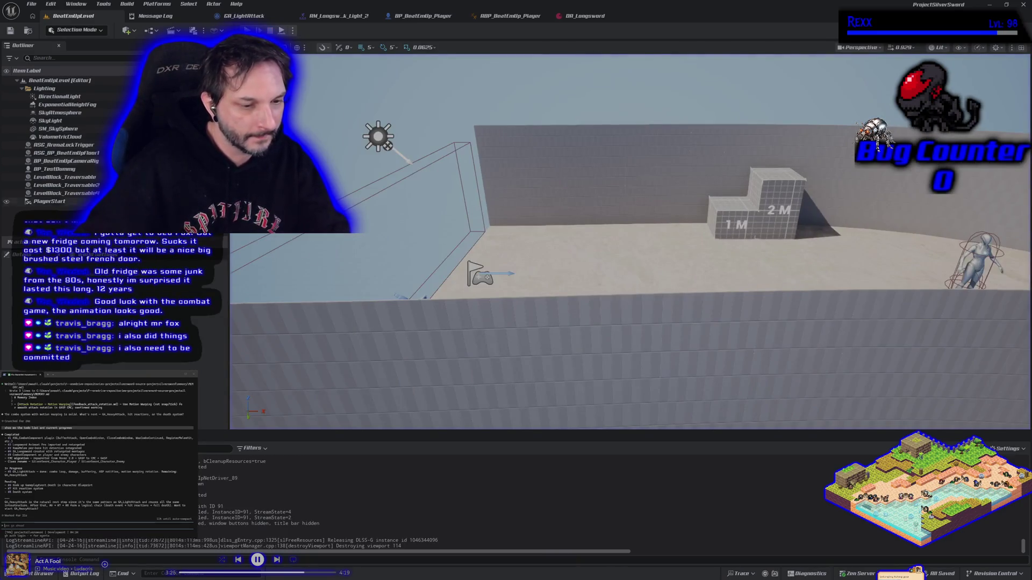
{"action": "key", "text": "alt+Tab"}
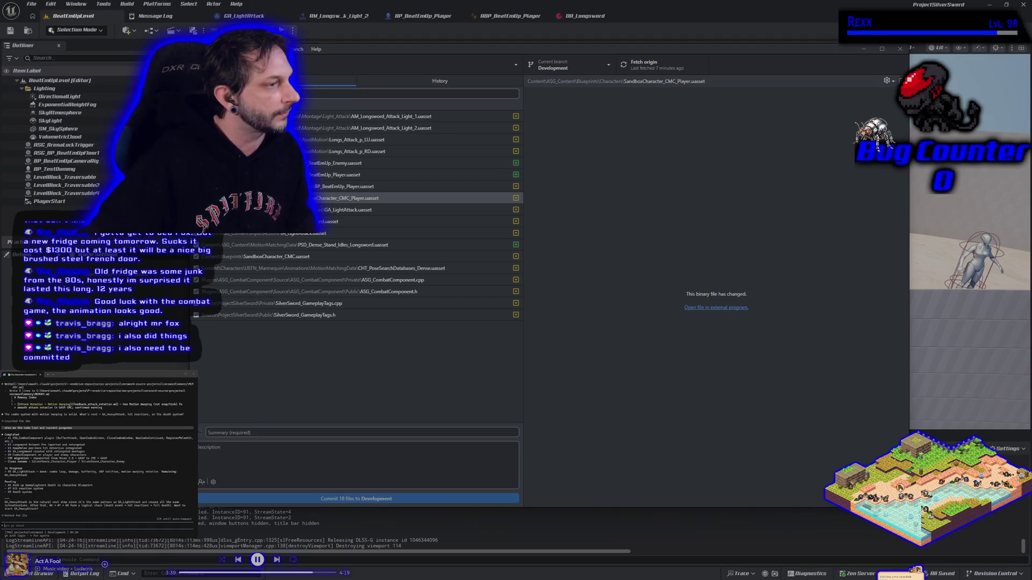
Approve the assistant's push and copy its suggested commit summary line for the Summary field
{"action": "type", "text": "i"}
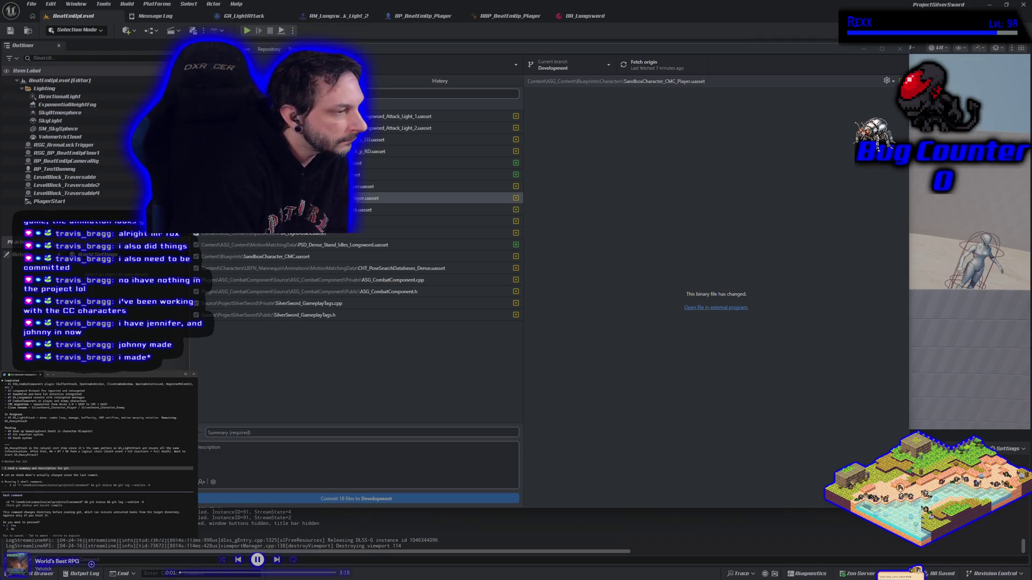
{"action": "key", "text": "Return"}
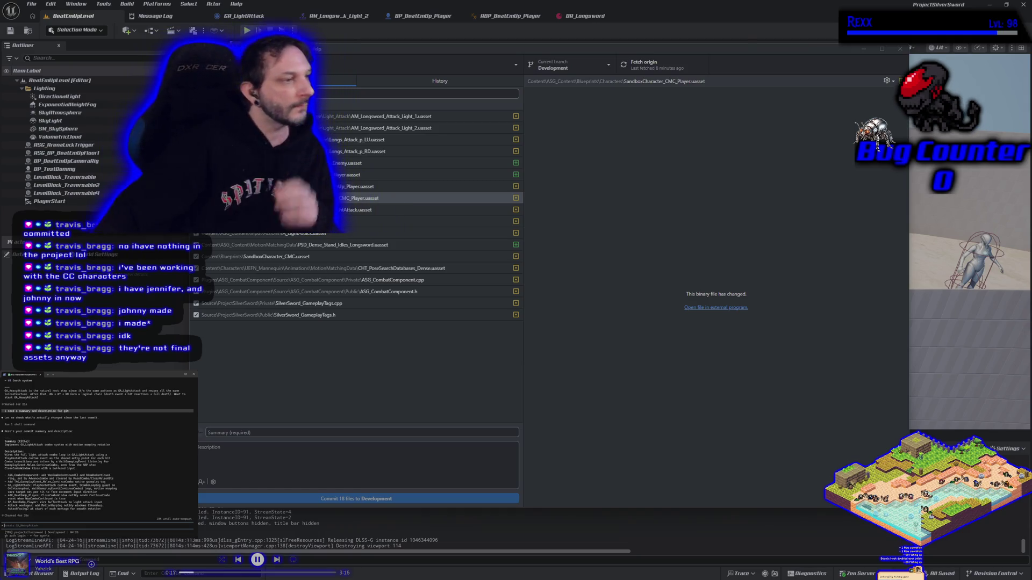
{"action": "mouse_move", "coordinate": [5, 446]}
{"action": "left_mouse_down"}
{"action": "mouse_move", "coordinate": [193, 446]}
{"action": "mouse_move", "coordinate": [55, 446]}
{"action": "mouse_move", "coordinate": [109, 447]}
{"action": "left_mouse_up"}
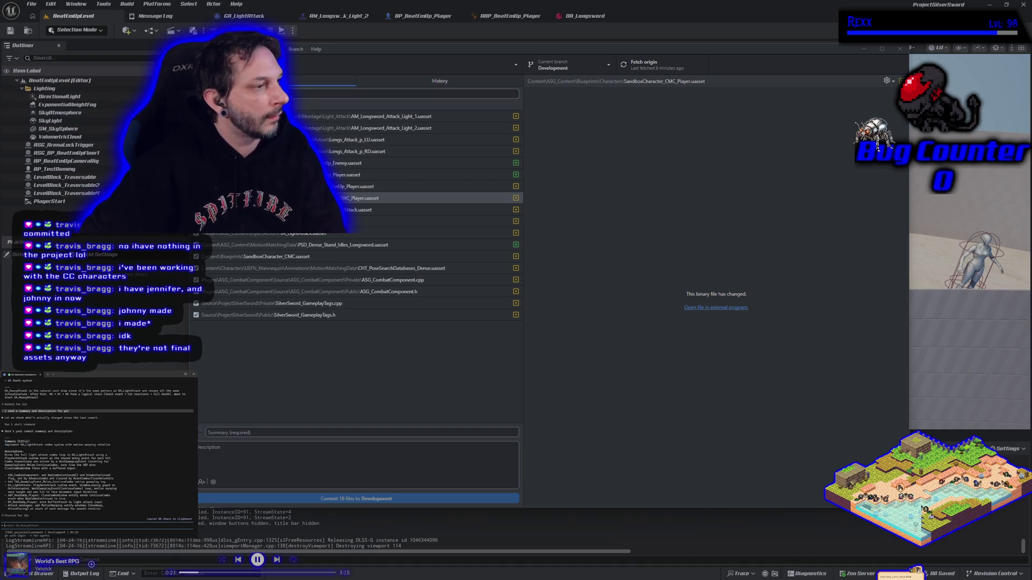
{"action": "left_click", "coordinate": [251, 433]}
Paste the GA_LightAttack commit summary and copy the assistant's change list into the Description box
{"action": "type", "text": "Implement GA_LightAttack combo system with motion warping rotation"}
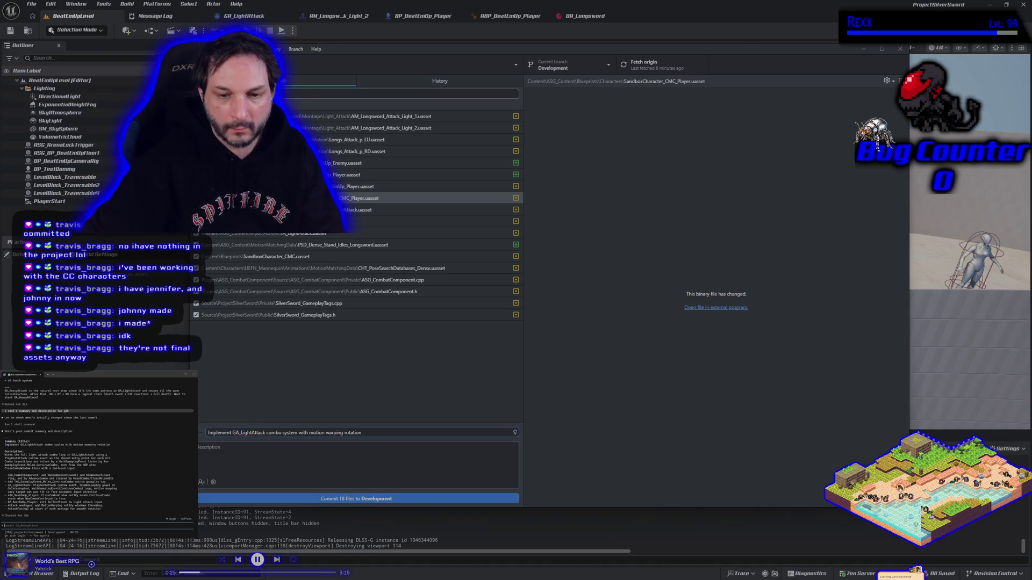
{"action": "mouse_move", "coordinate": [4, 454]}
{"action": "left_mouse_down"}
{"action": "mouse_move", "coordinate": [107, 483]}
{"action": "mouse_move", "coordinate": [100, 511]}
{"action": "left_mouse_up"}
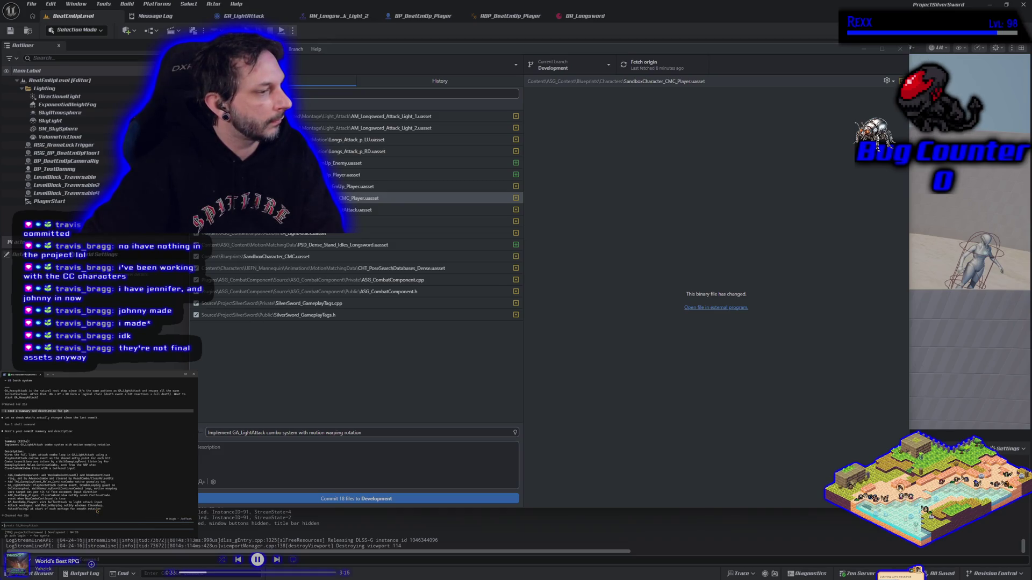
{"action": "left_click", "coordinate": [213, 467]}
{"action": "key", "text": "ctrl+v"}
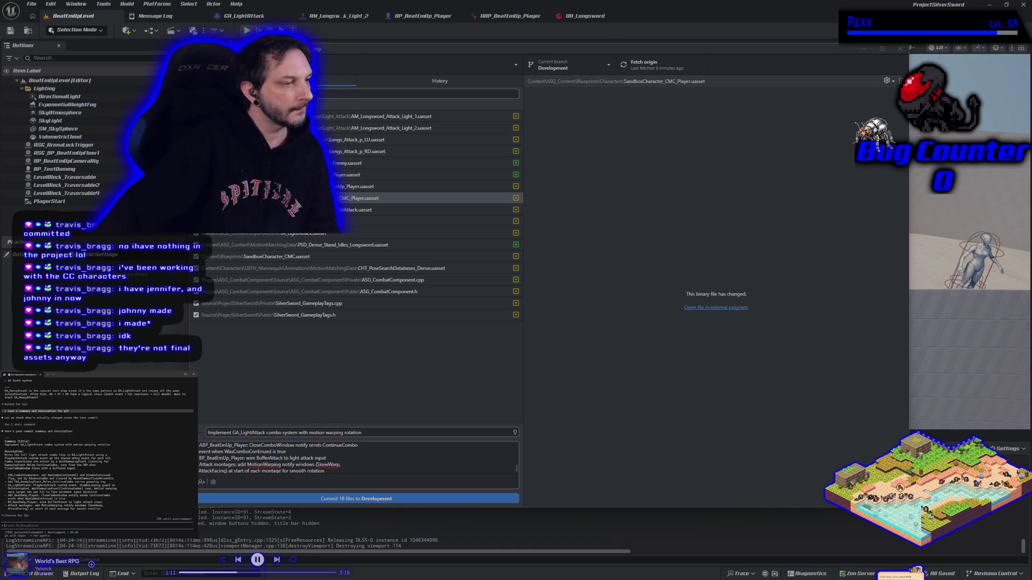
Ask the assistant whether anything is using that gameplay tag
{"action": "type", "text": "are we "}
{"action": "type", "text": "safe"}
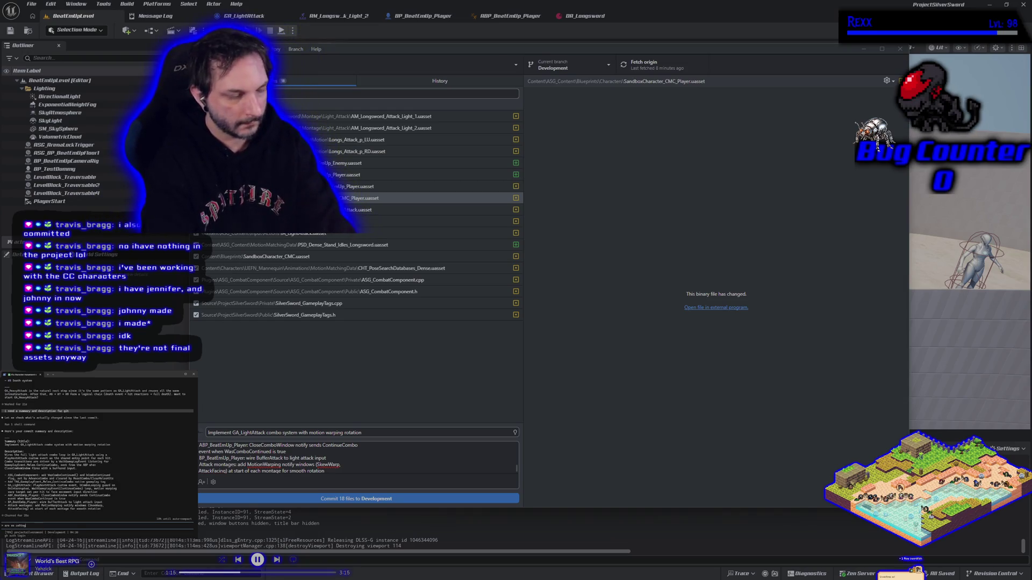
{"action": "key", "text": "BackSpace"}
{"action": "key", "text": "BackSpace"}
{"action": "key", "text": "BackSpace"}
{"action": "type", "text": "using that"}
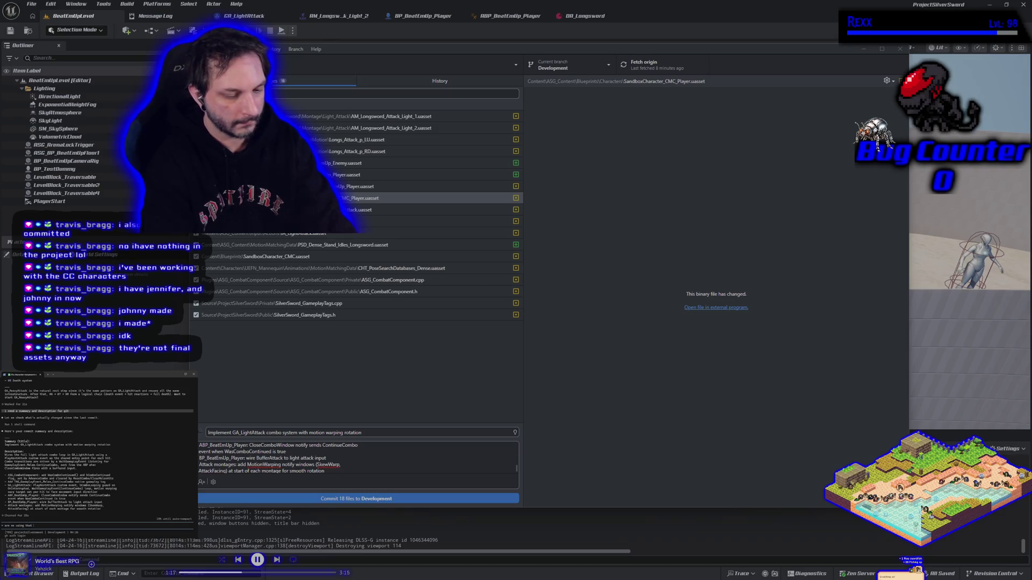
{"action": "type", "text": " gameplay tag anywhere?"}
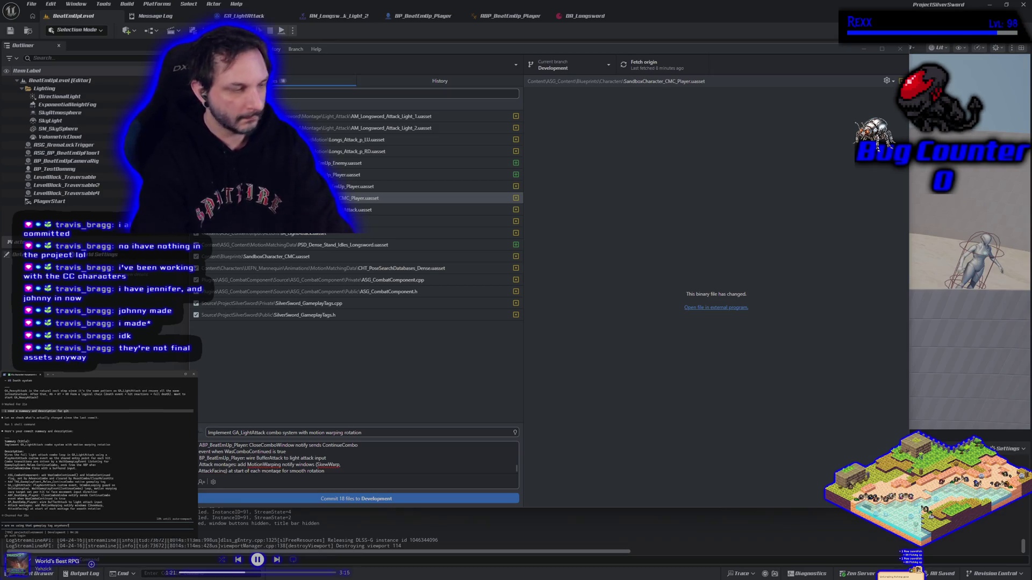
{"action": "key", "text": "Return"}
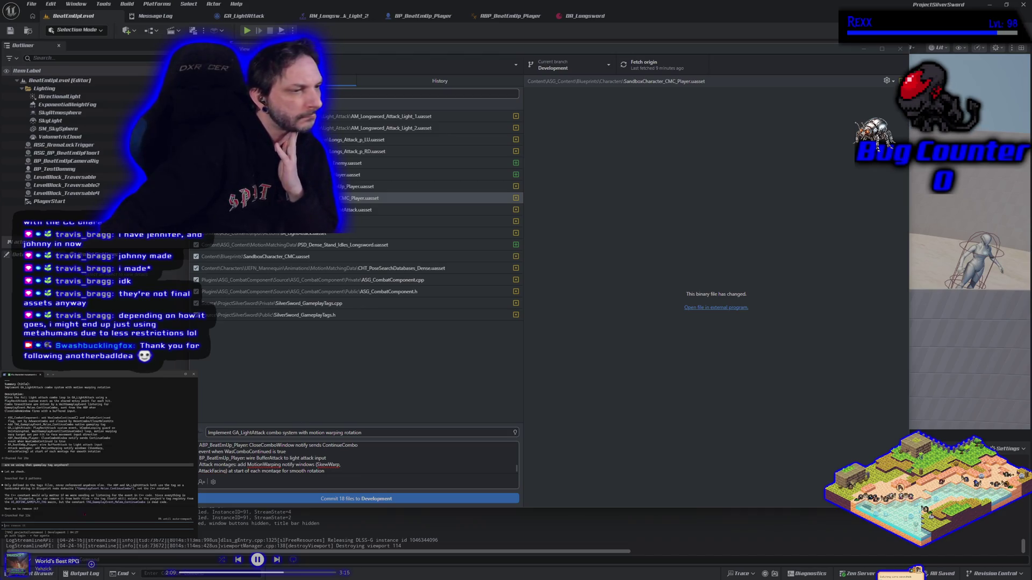
In ABP_BeatEmUp_Player, delete the lower notify and SET nodes, then restore them, compiling and saving each time
{"action": "left_click", "coordinate": [505, 15]}
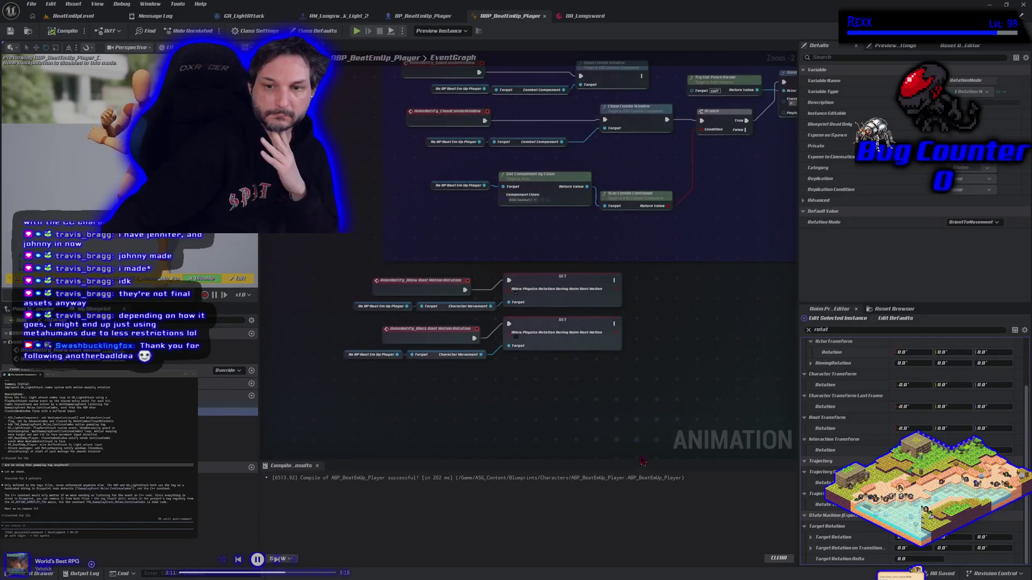
{"action": "mouse_move", "coordinate": [574, 398]}
{"action": "left_mouse_down"}
{"action": "mouse_move", "coordinate": [460, 295]}
{"action": "mouse_move", "coordinate": [323, 276]}
{"action": "mouse_move", "coordinate": [317, 261]}
{"action": "mouse_move", "coordinate": [349, 245]}
{"action": "left_mouse_up"}
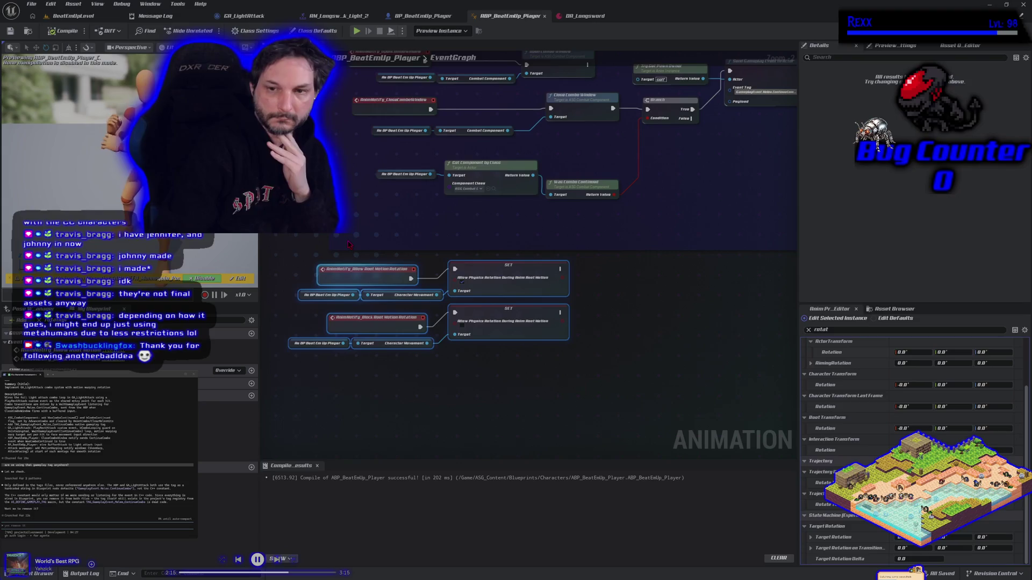
{"action": "key", "text": "Delete"}
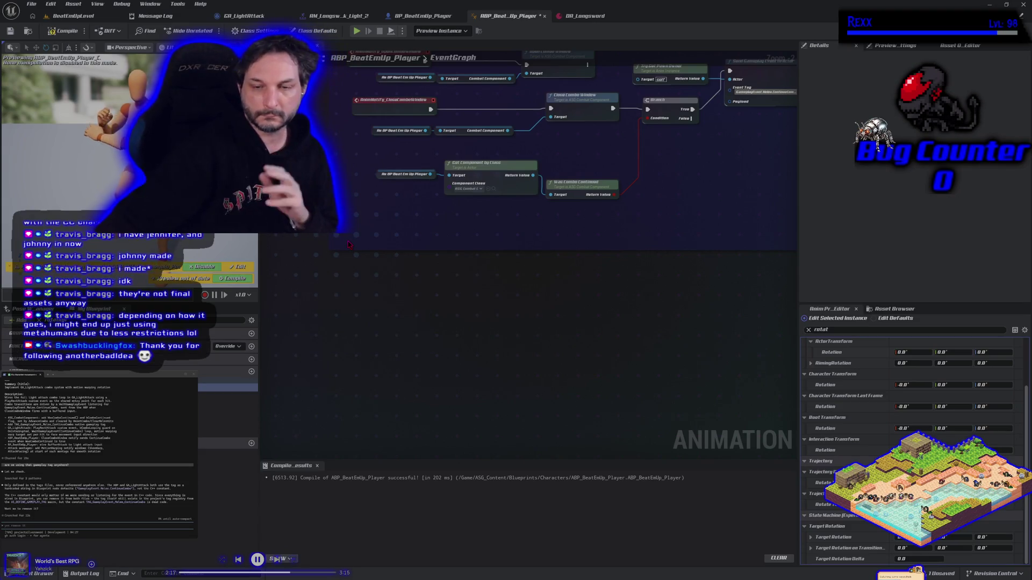
{"action": "left_click", "coordinate": [50, 30]}
{"action": "left_click", "coordinate": [11, 31]}
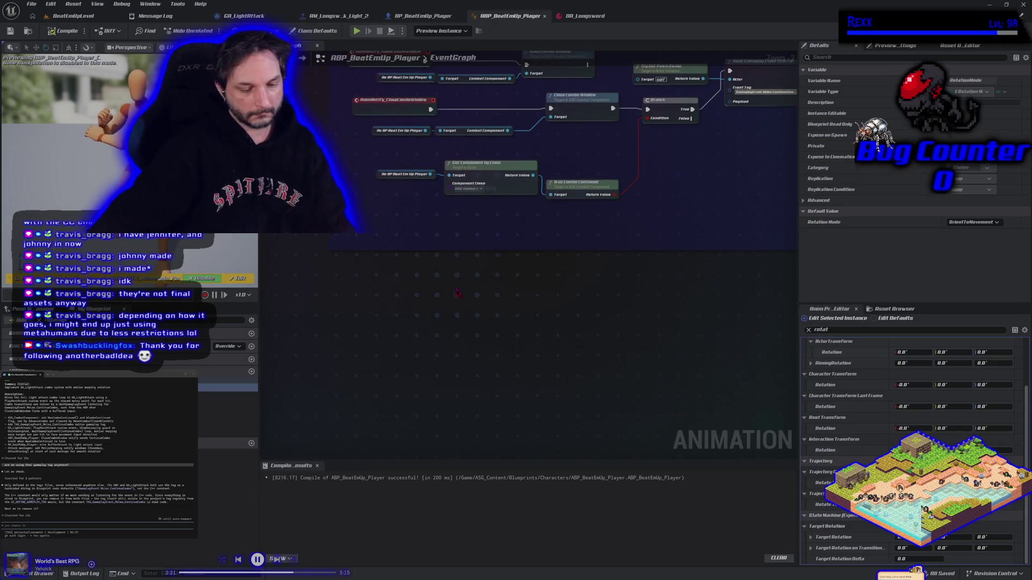
{"action": "key", "text": "ctrl+z"}
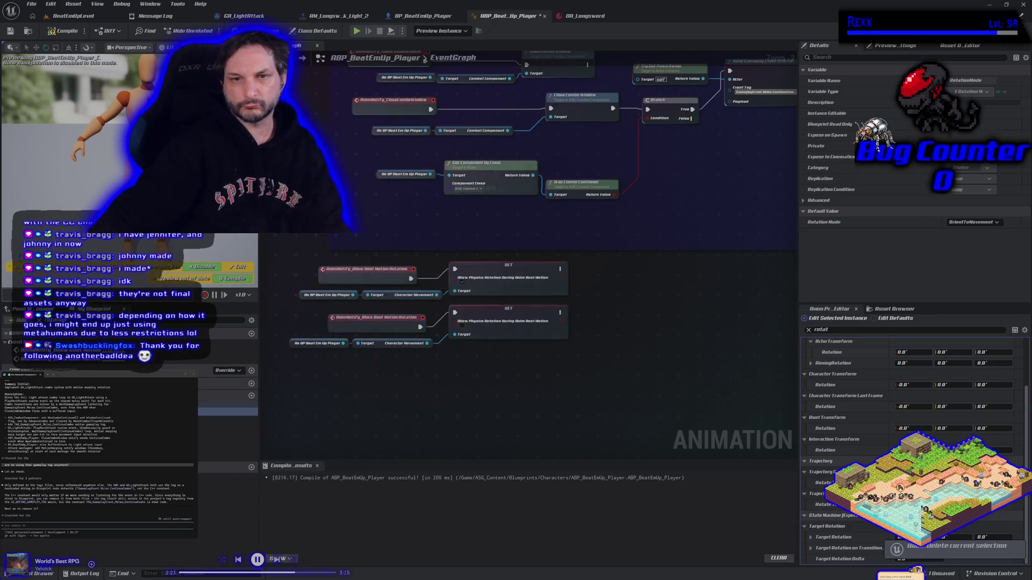
{"action": "left_click", "coordinate": [50, 31]}
{"action": "left_click", "coordinate": [11, 30]}
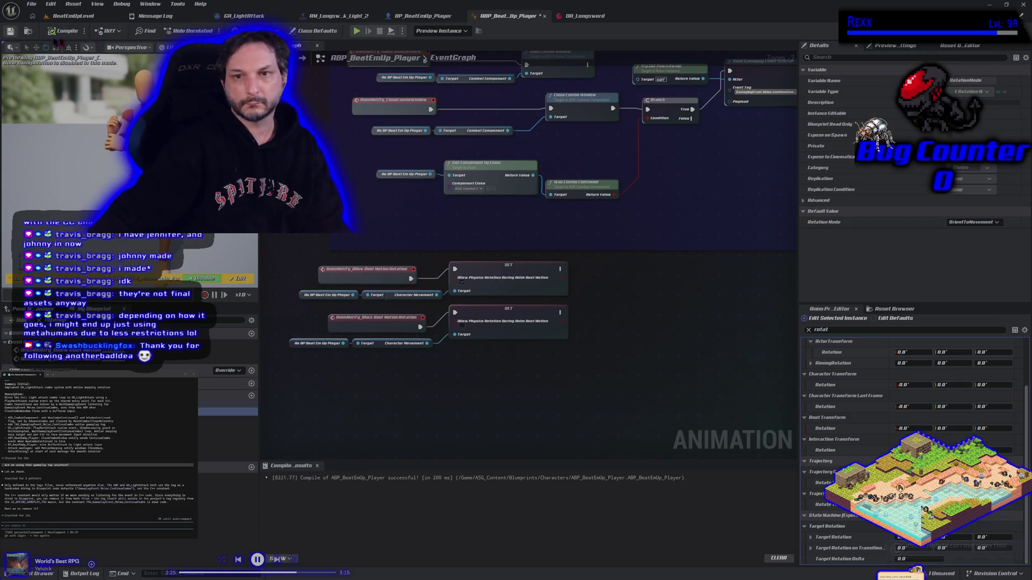
Send the assistant a short message, then ask it to show the to-do list
{"action": "scroll", "coordinate": [552, 333], "scroll_direction": "down", "scroll_amount": 1}
{"action": "scroll", "coordinate": [537, 328], "scroll_direction": "up", "scroll_amount": 1}
{"action": "scroll", "coordinate": [516, 323], "scroll_direction": "down", "scroll_amount": 2}
{"action": "scroll", "coordinate": [493, 315], "scroll_direction": "up", "scroll_amount": 1}
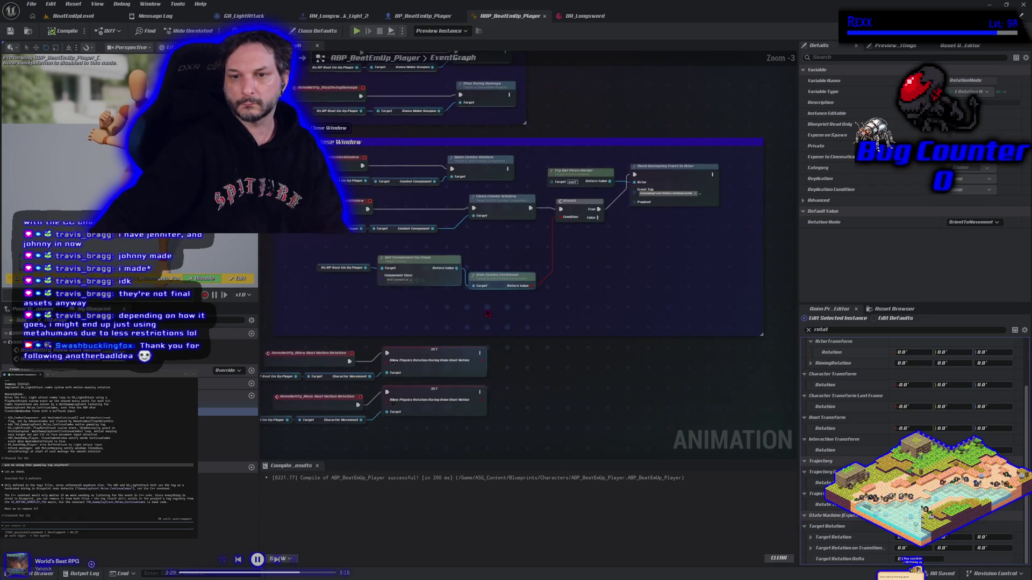
{"action": "scroll", "coordinate": [678, 210], "scroll_direction": "up", "scroll_amount": 2}
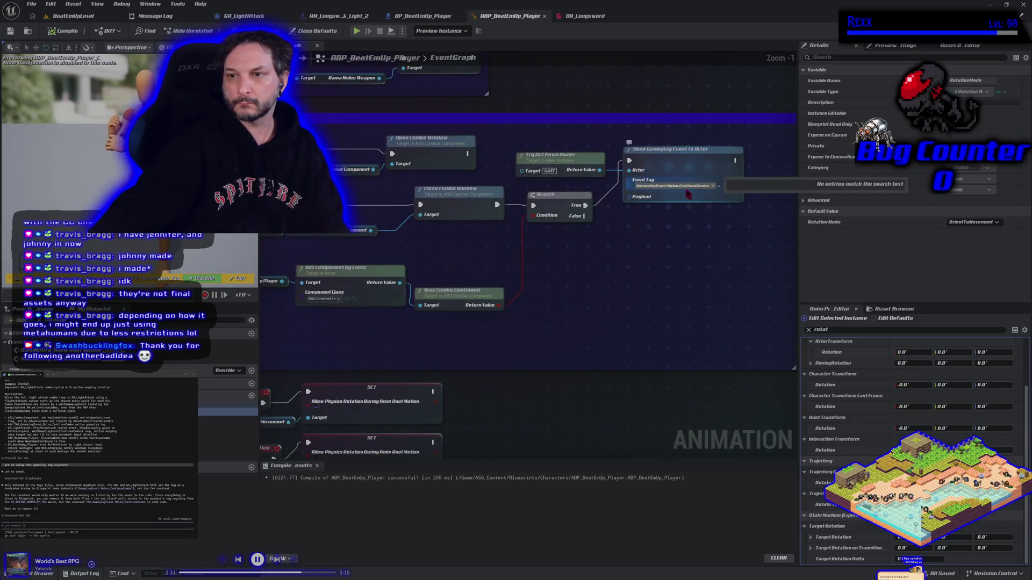
{"action": "scroll", "coordinate": [672, 301], "scroll_direction": "down", "scroll_amount": 1}
{"action": "left_click_drag", "start_coordinate": [673, 300], "coordinate": [622, 300]}
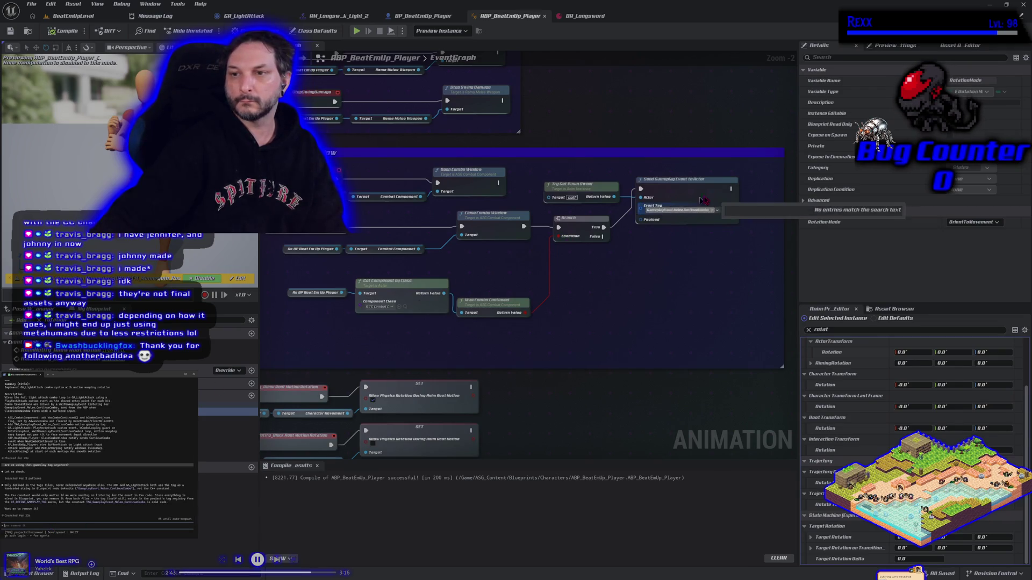
{"action": "type", "text": "c"}
{"action": "type", "text": "arget a"}
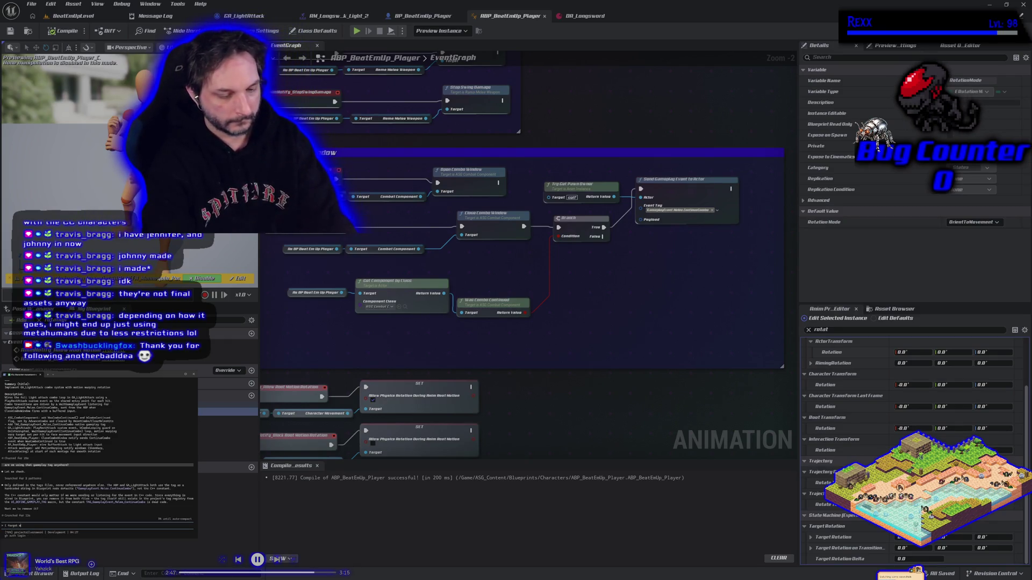
{"action": "type", "text": "ed it there"}
{"action": "key", "text": "Return"}
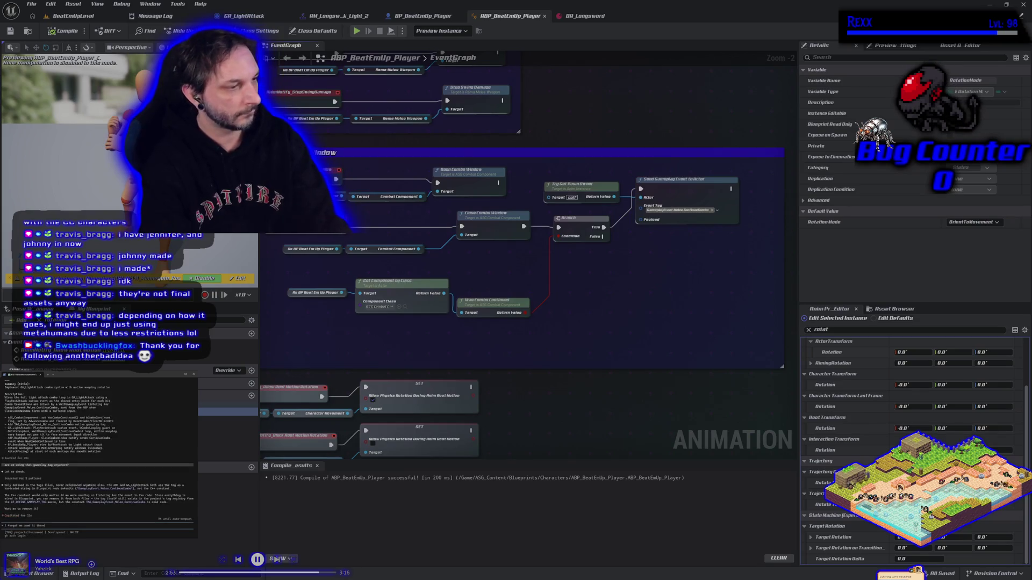
{"action": "type", "text": "show me the todo"}
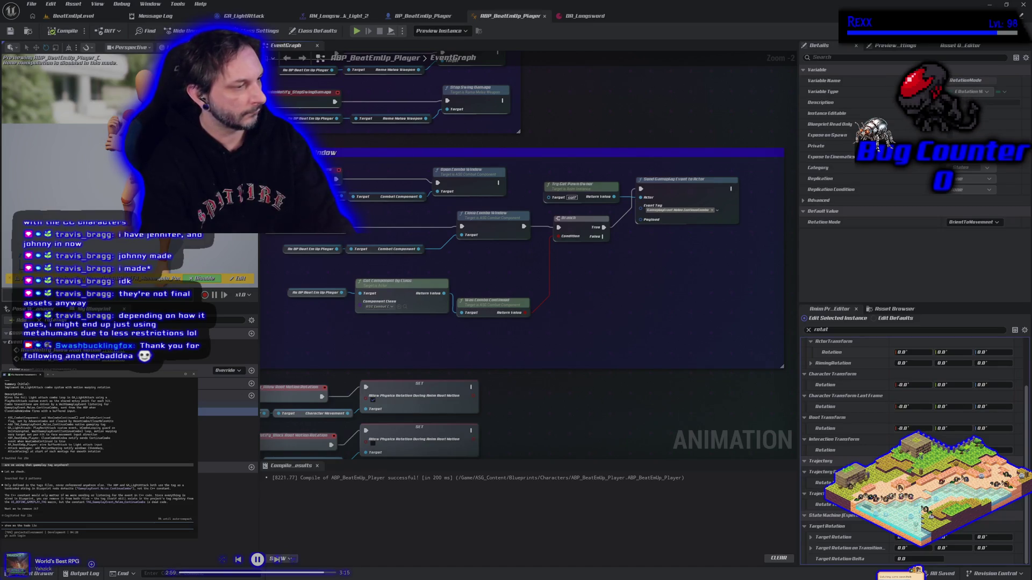
{"action": "key", "text": "Return"}
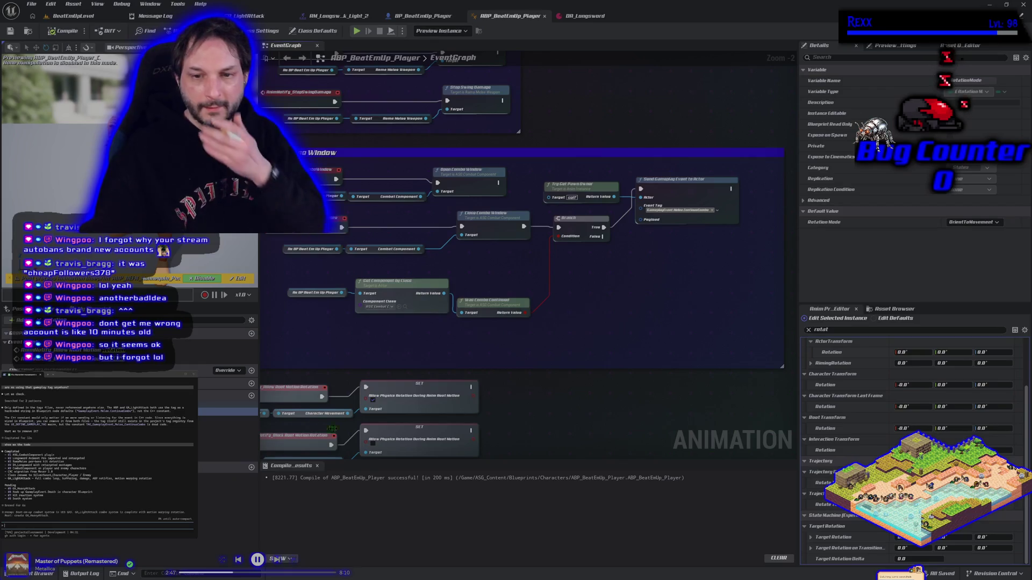
{"action": "left_click_drag", "start_coordinate": [484, 356], "coordinate": [540, 336]}
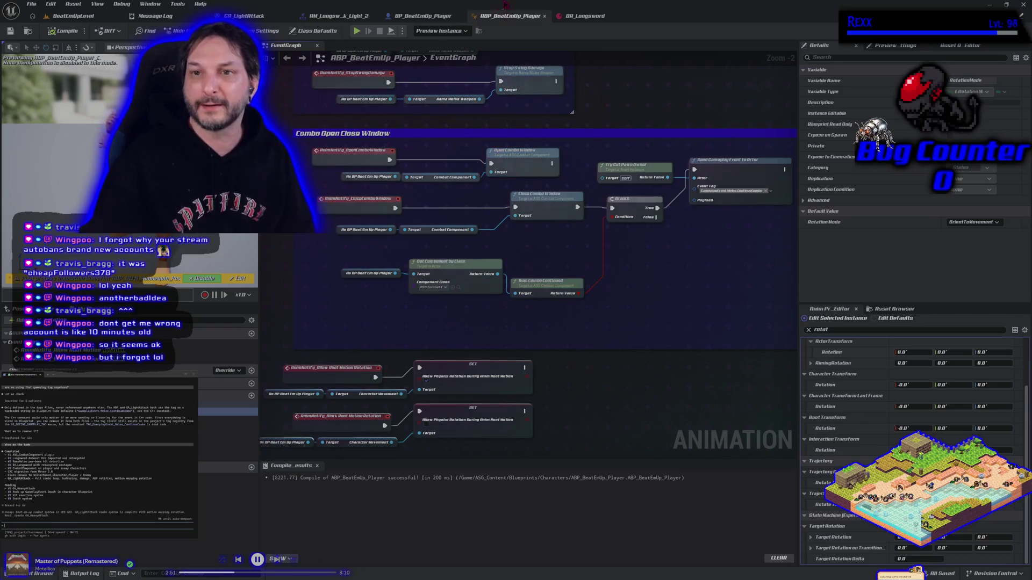
Show the Enhanced Input attack node chain in BP_BeatEmUp_Player's EventGraph
{"action": "left_click", "coordinate": [423, 16]}
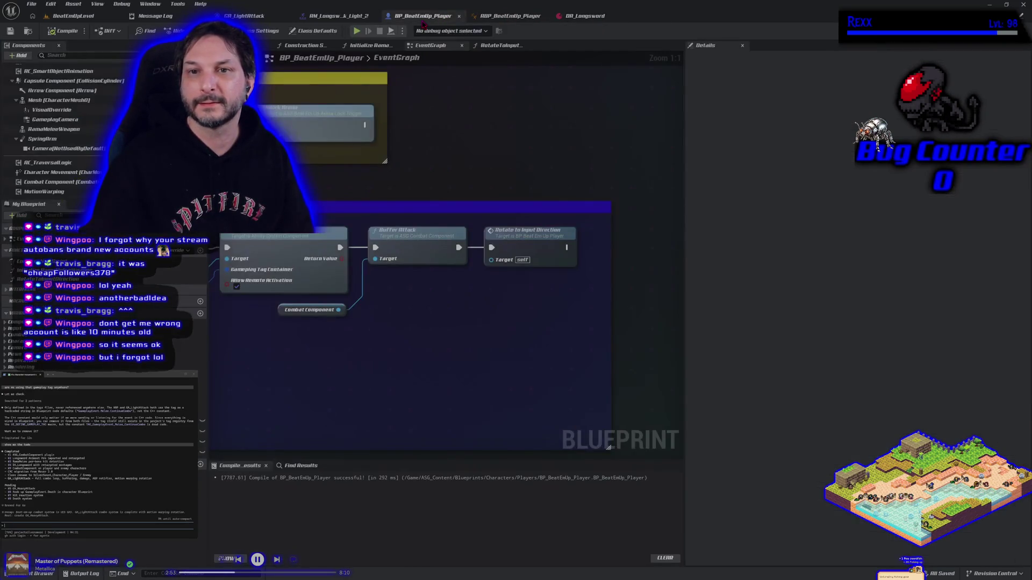
{"action": "scroll", "coordinate": [467, 340], "scroll_direction": "down", "scroll_amount": 2}
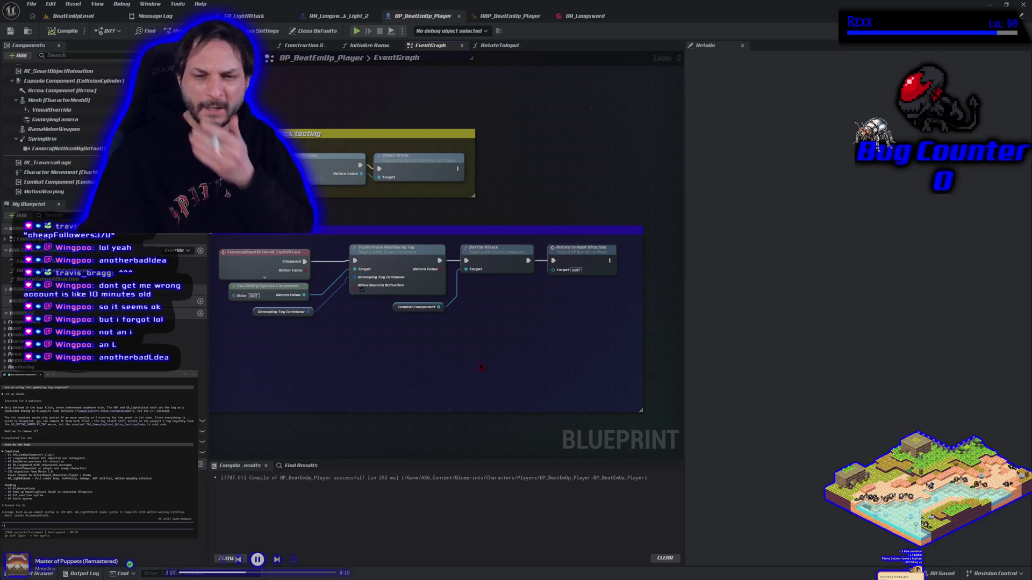
{"action": "left_click_drag", "start_coordinate": [481, 367], "coordinate": [428, 352]}
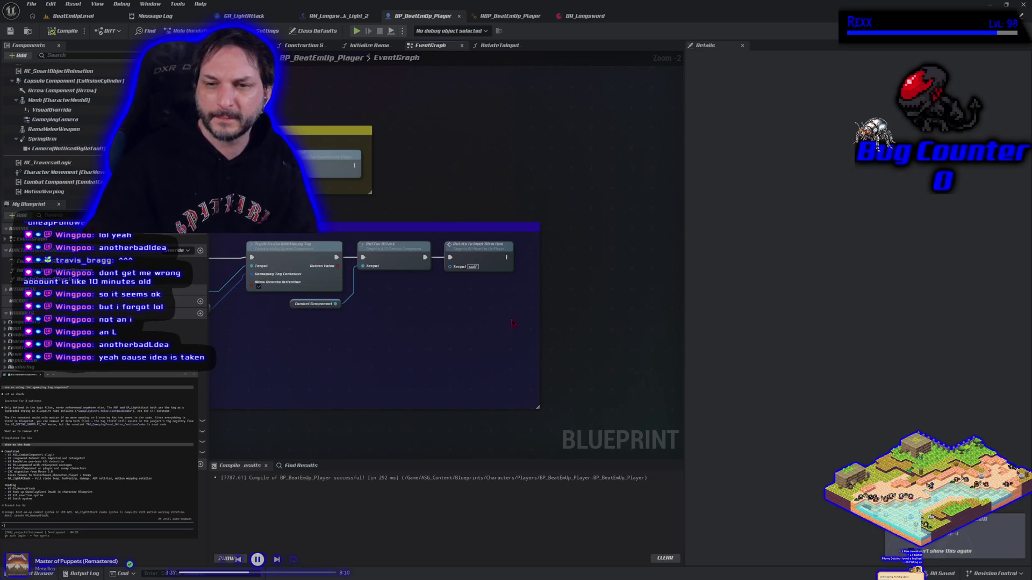
{"action": "mouse_move", "coordinate": [509, 323]}
{"action": "left_mouse_down"}
{"action": "mouse_move", "coordinate": [548, 304]}
{"action": "mouse_move", "coordinate": [606, 309]}
{"action": "left_mouse_up"}
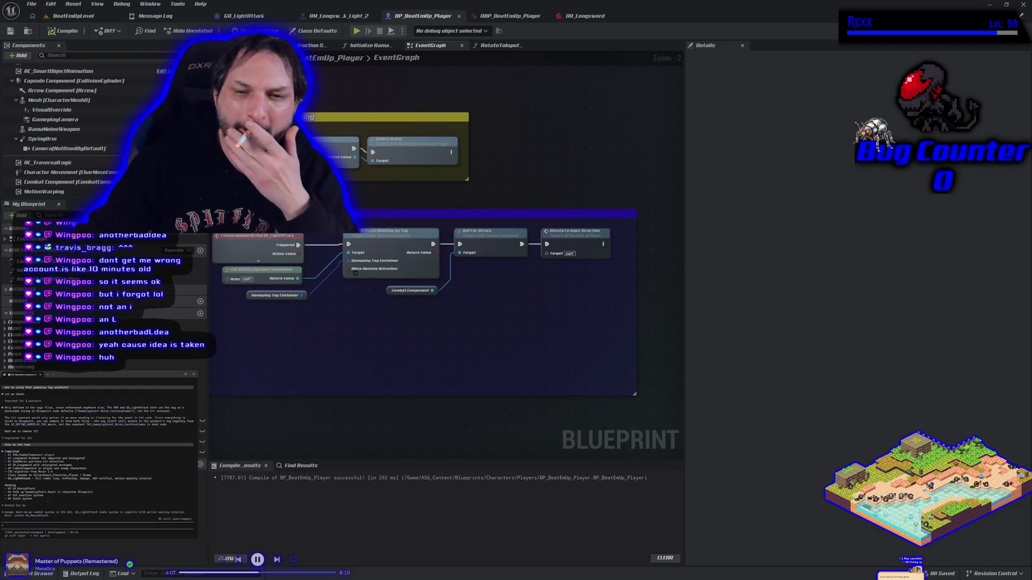
Playtest BeatEmUpLevel, moving and jumping the character, then swinging a sword combo at the dummy
{"action": "left_click", "coordinate": [72, 16]}
{"action": "key", "text": "alt+p"}
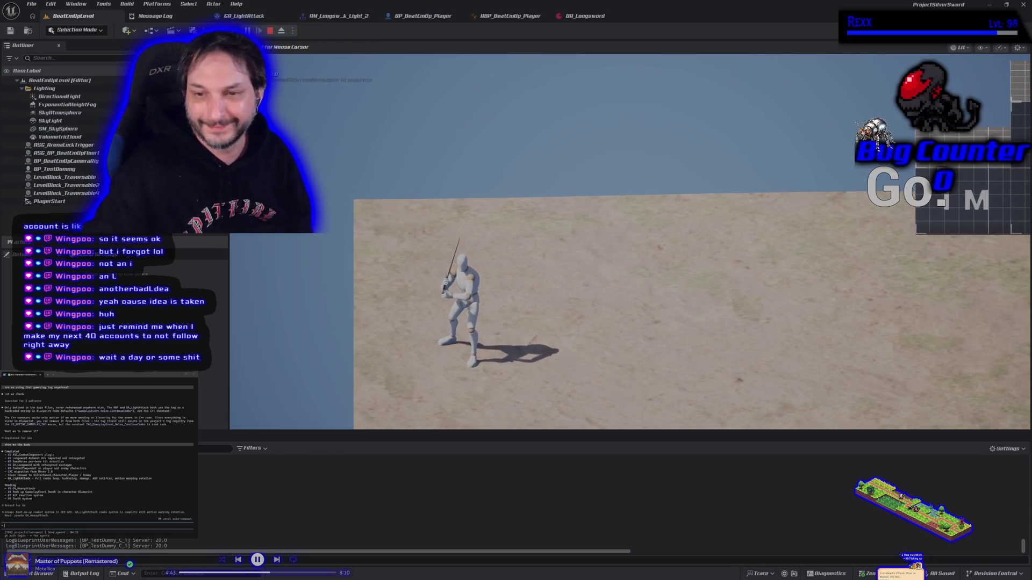
{"action": "key", "text": "d"}
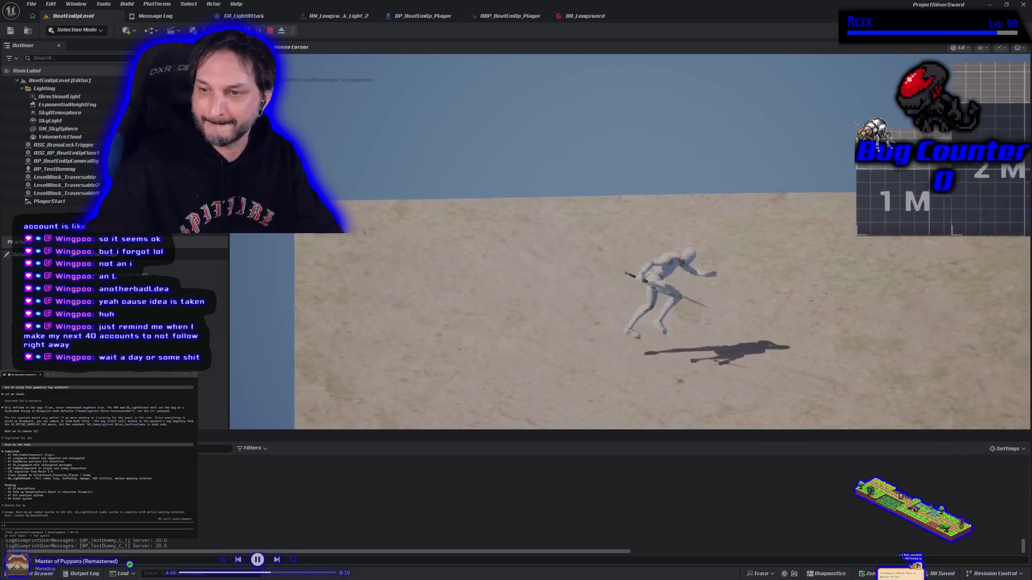
{"action": "key", "text": "d"}
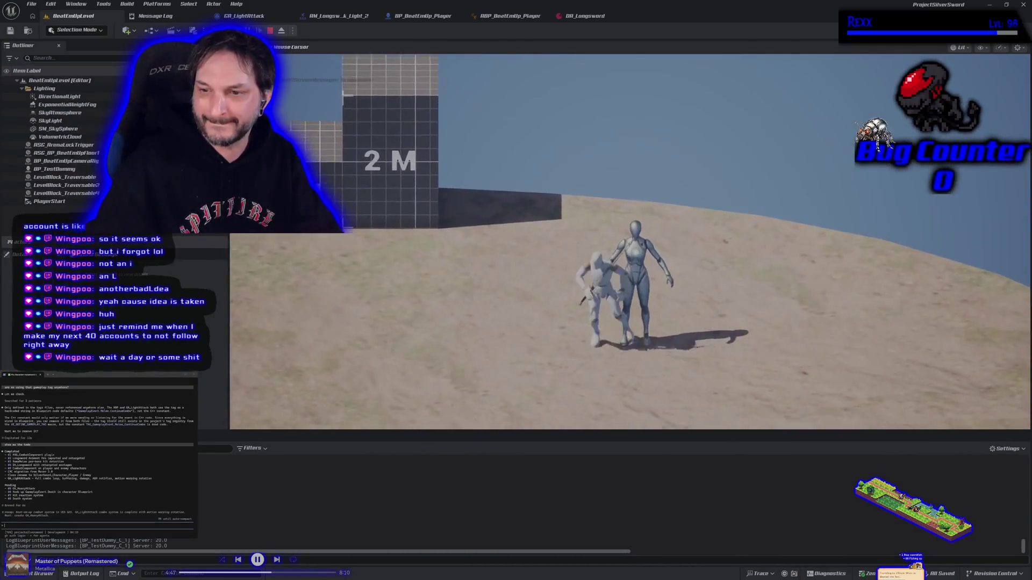
{"action": "key", "text": "a"}
{"action": "key", "text": "space"}
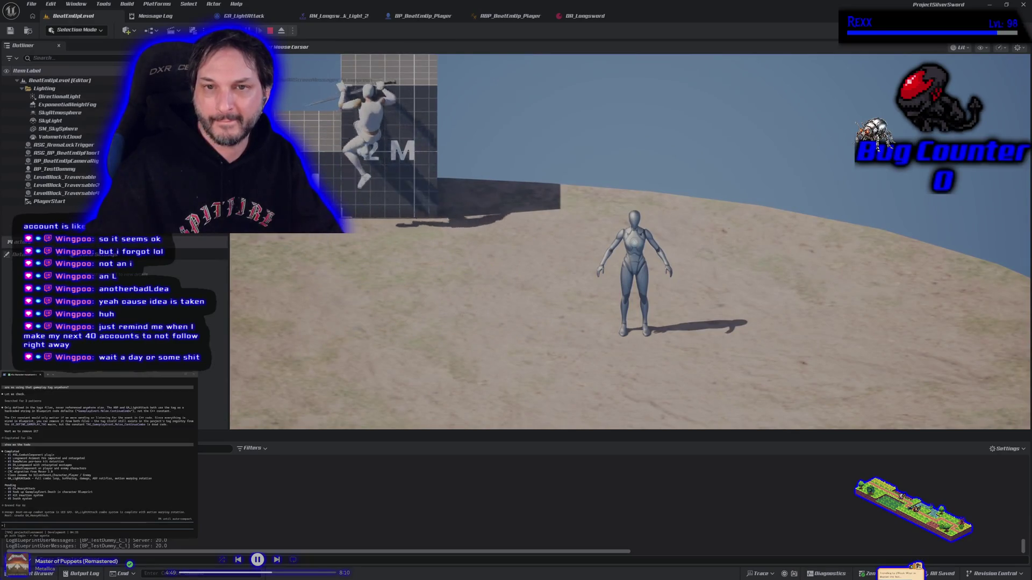
{"action": "key", "text": "d"}
{"action": "key", "text": "s"}
{"action": "left_click", "coordinate": [630, 242]}
{"action": "left_click", "coordinate": [630, 242]}
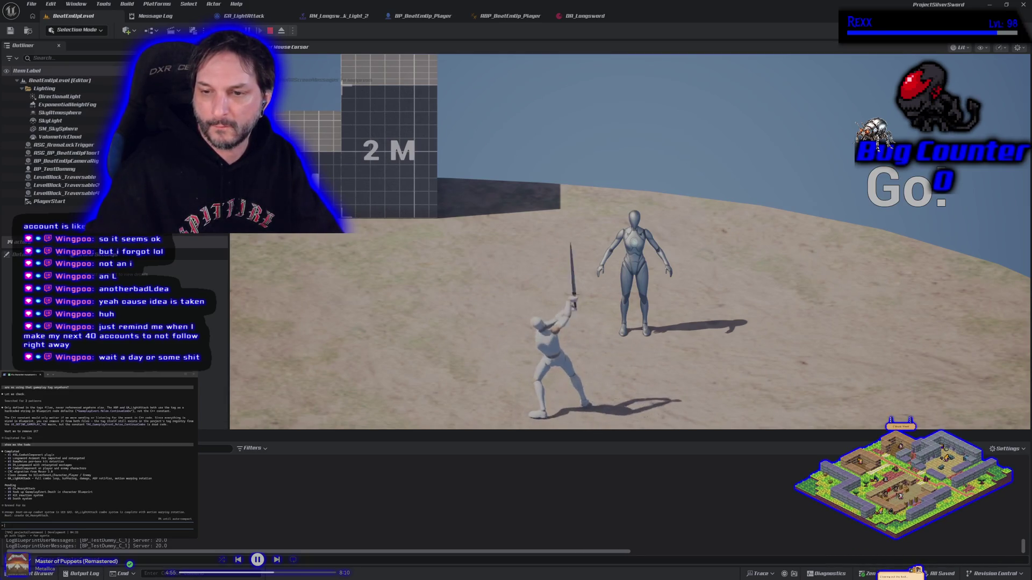
Keep striking the dummy with sword attacks, then end the session and return to GA_LightAttack
{"action": "key", "text": "d"}
{"action": "left_click", "coordinate": [629, 242]}
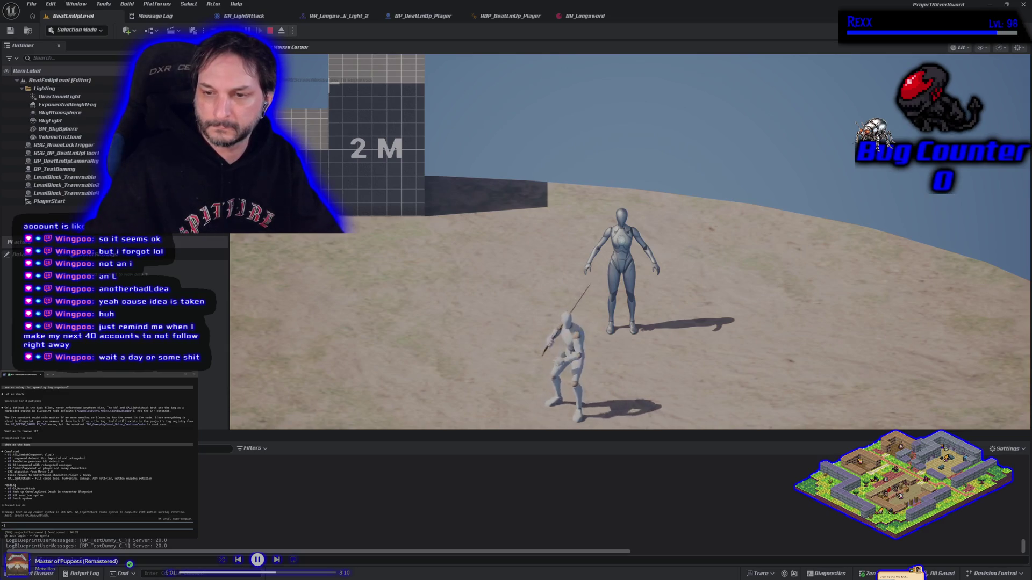
{"action": "key", "text": "d"}
{"action": "left_click", "coordinate": [630, 241]}
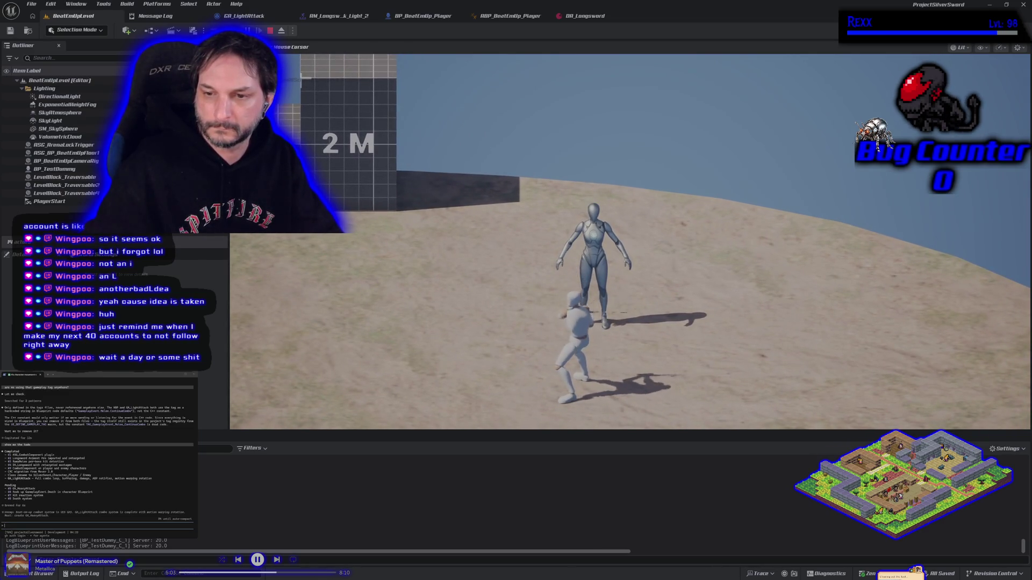
{"action": "key", "text": "w"}
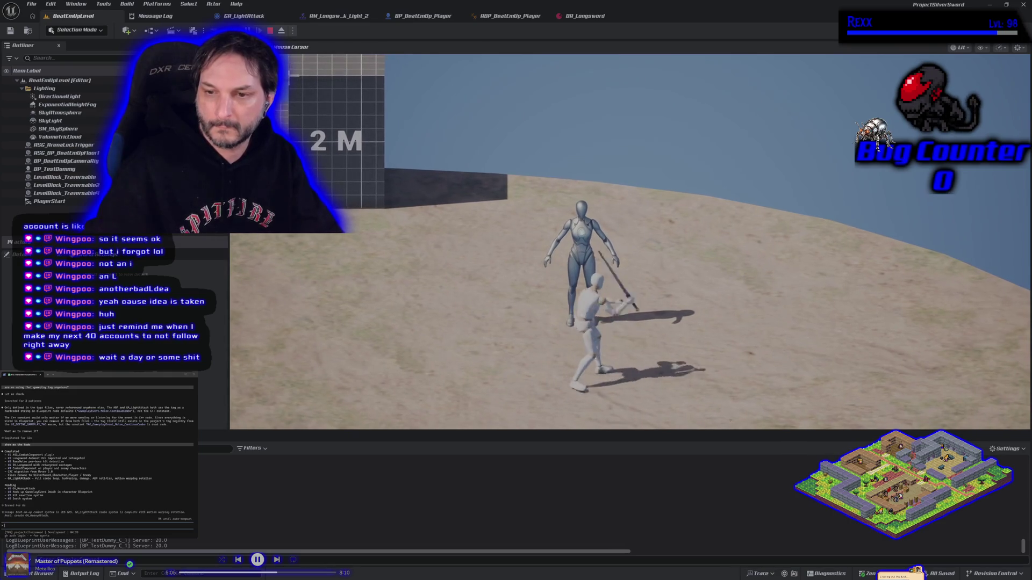
{"action": "left_click", "coordinate": [630, 242]}
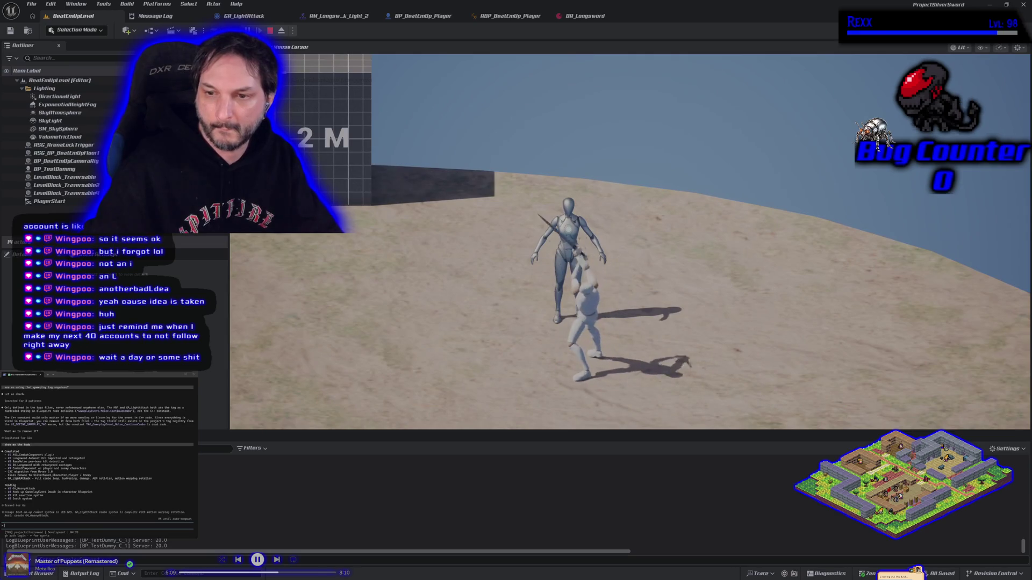
{"action": "key", "text": "Escape"}
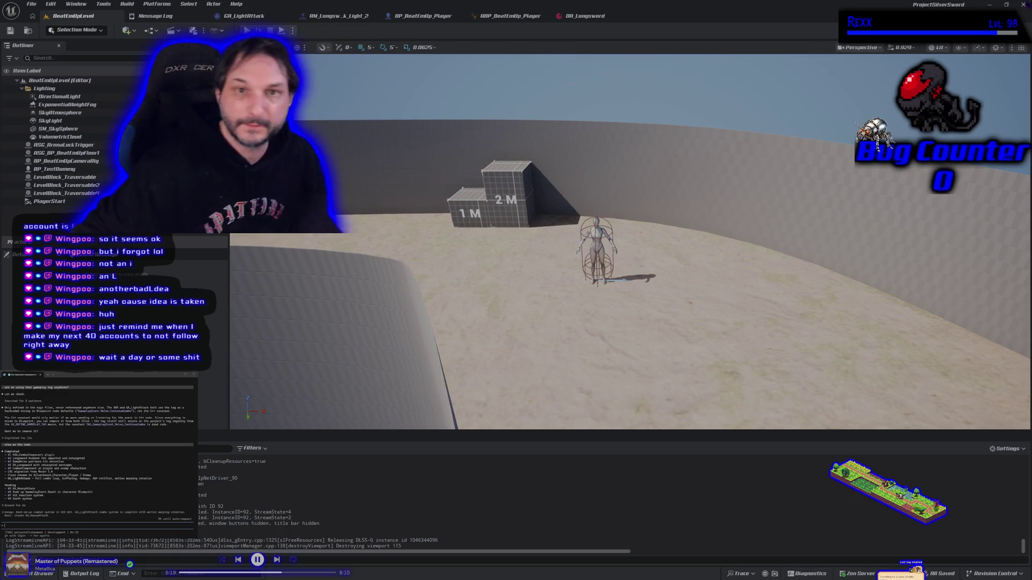
{"action": "left_click", "coordinate": [279, 15]}
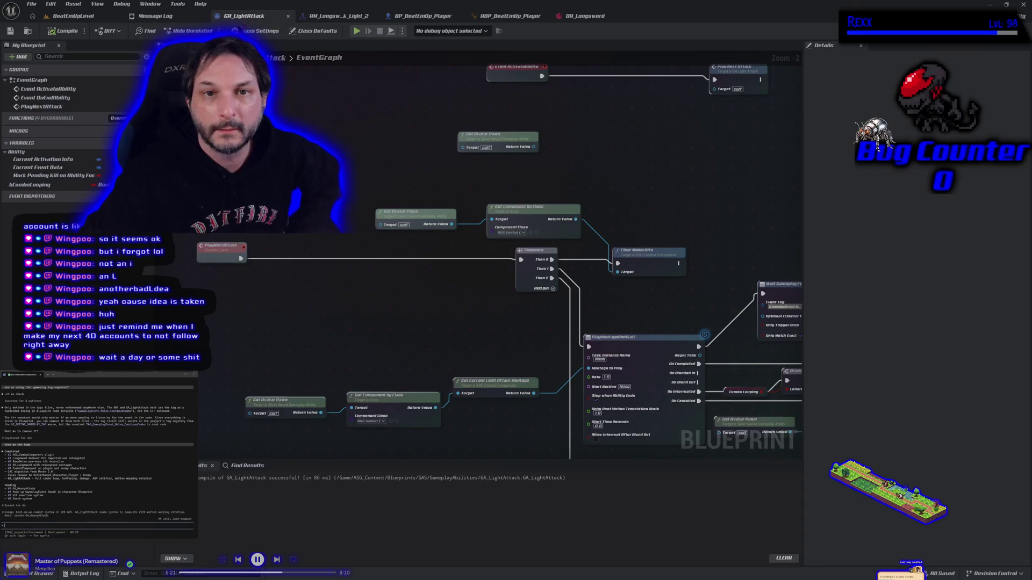
Duplicate GA_LightAttack in the Content Drawer and rename the copy GA_HeavyAttack
{"action": "key", "text": "ctrl+space"}
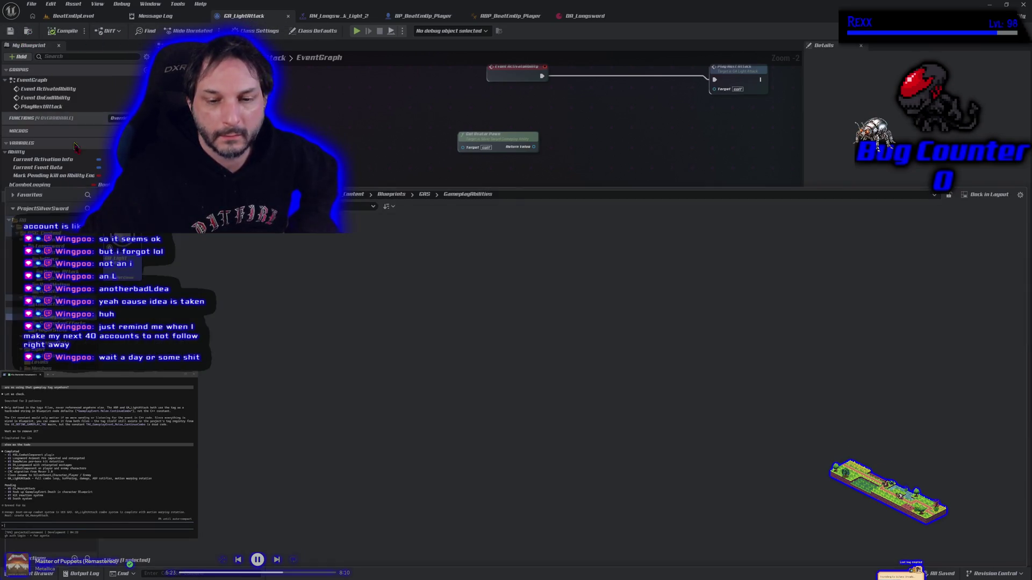
{"action": "right_click", "coordinate": [119, 262]}
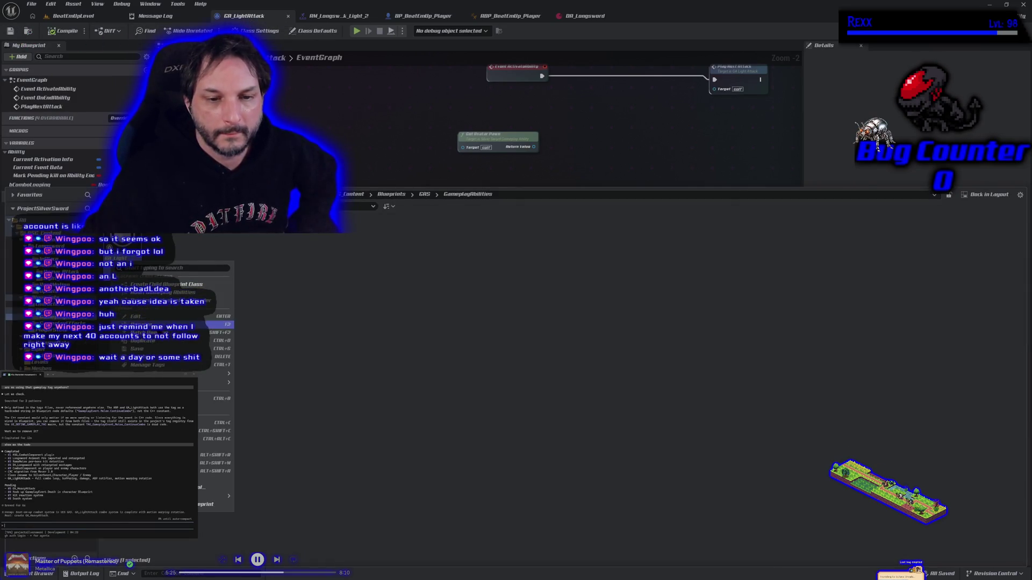
{"action": "left_click", "coordinate": [140, 340]}
{"action": "key", "text": "Return"}
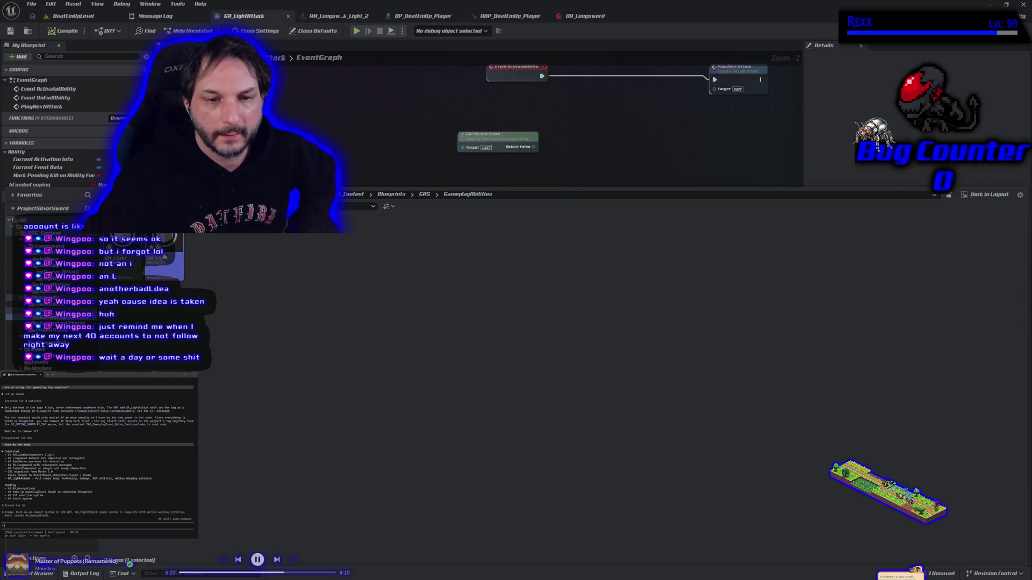
{"action": "left_click", "coordinate": [164, 260]}
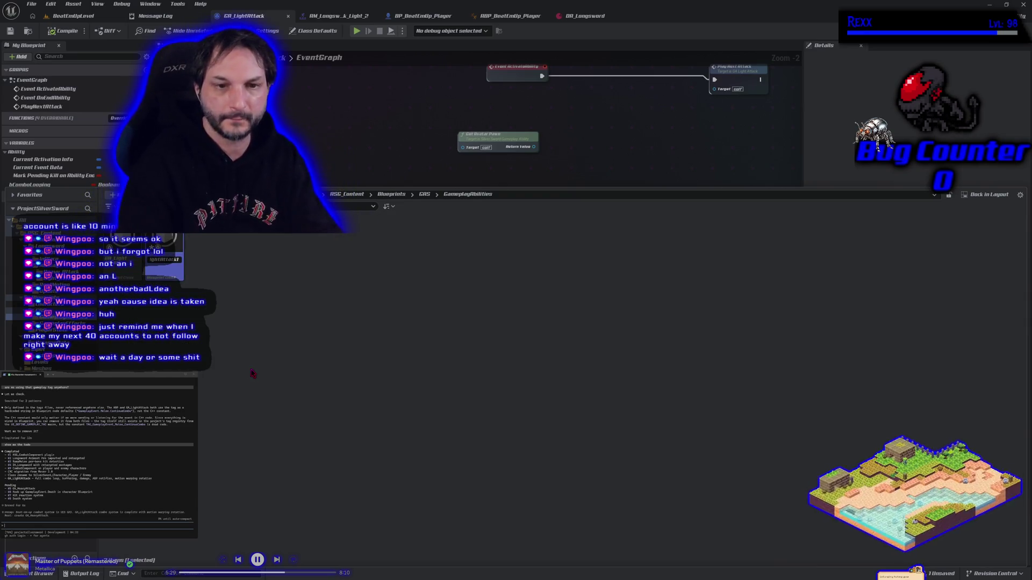
{"action": "key", "text": "BackSpace"}
{"action": "key", "text": "Home"}
{"action": "key", "text": "Delete"}
{"action": "key", "text": "Delete"}
{"action": "key", "text": "Delete"}
{"action": "key", "text": "Delete"}
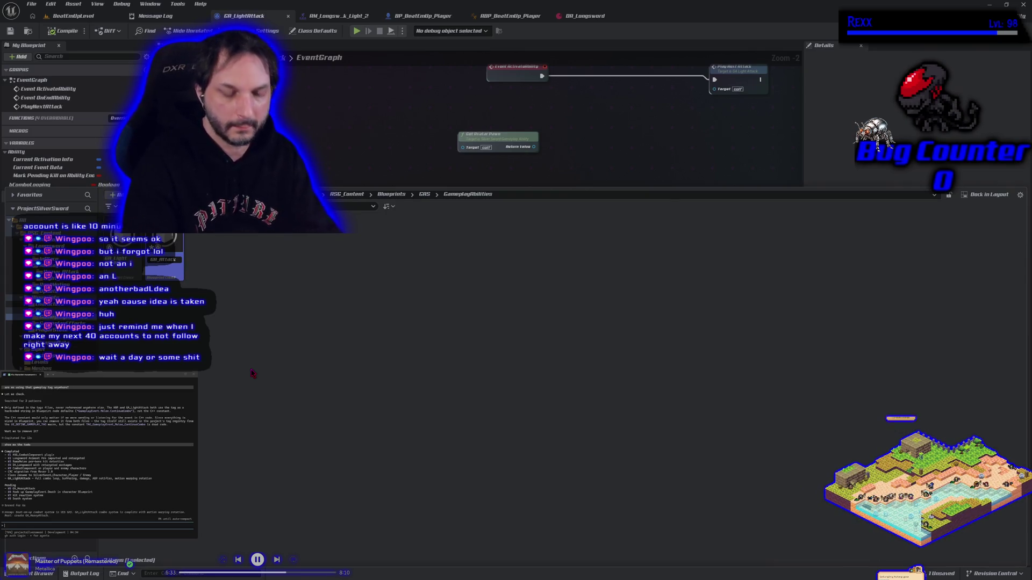
{"action": "key", "text": "Return"}
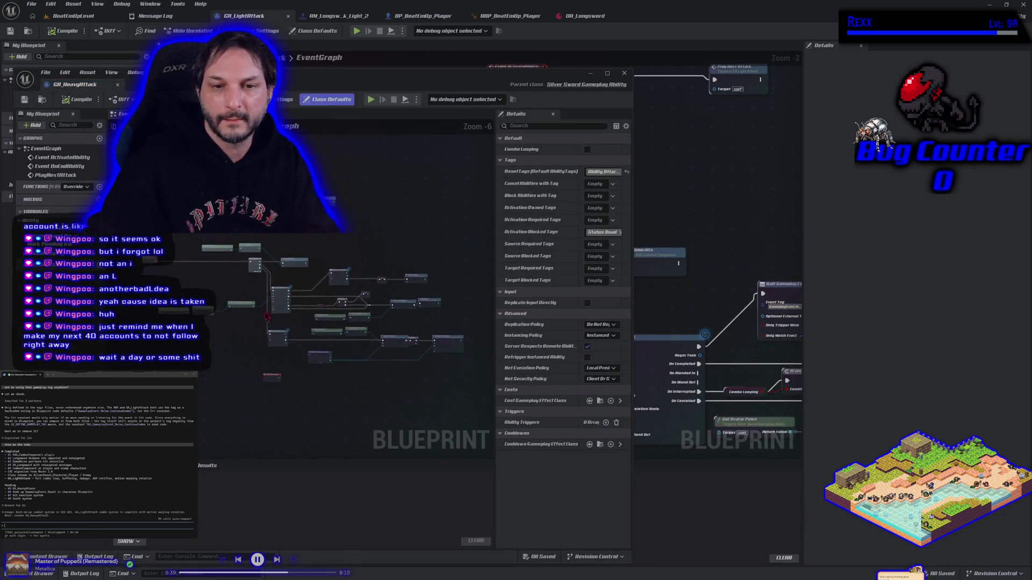
Replace the light montage getter with Get Current Heavy Attack Montage feeding Montage to Play
{"action": "scroll", "coordinate": [242, 264], "scroll_direction": "up", "scroll_amount": 5}
{"action": "left_click", "coordinate": [243, 298]}
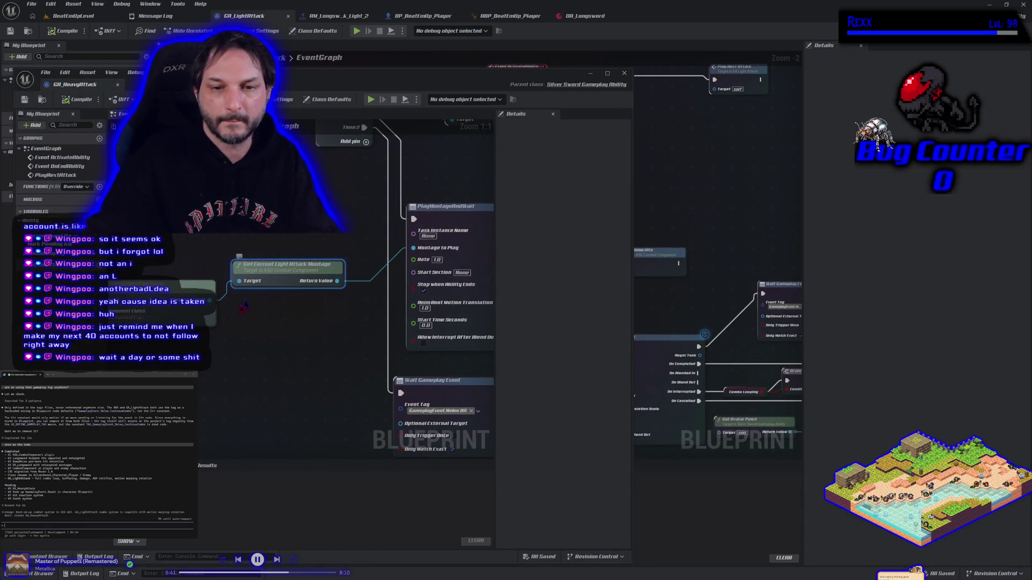
{"action": "left_click_drag", "start_coordinate": [211, 302], "coordinate": [228, 307]}
{"action": "type", "text": "get"}
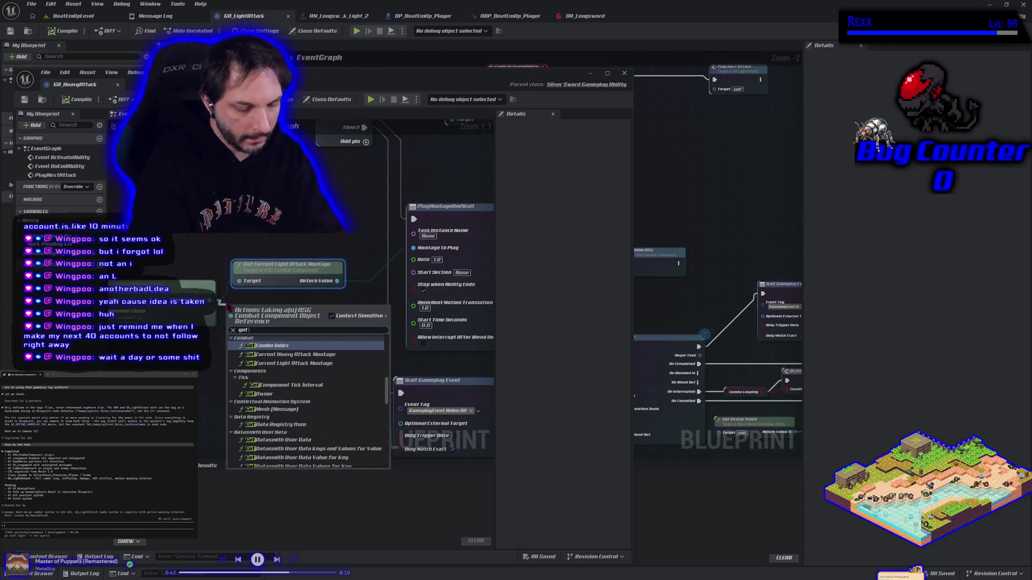
{"action": "type", "text": " current heavy"}
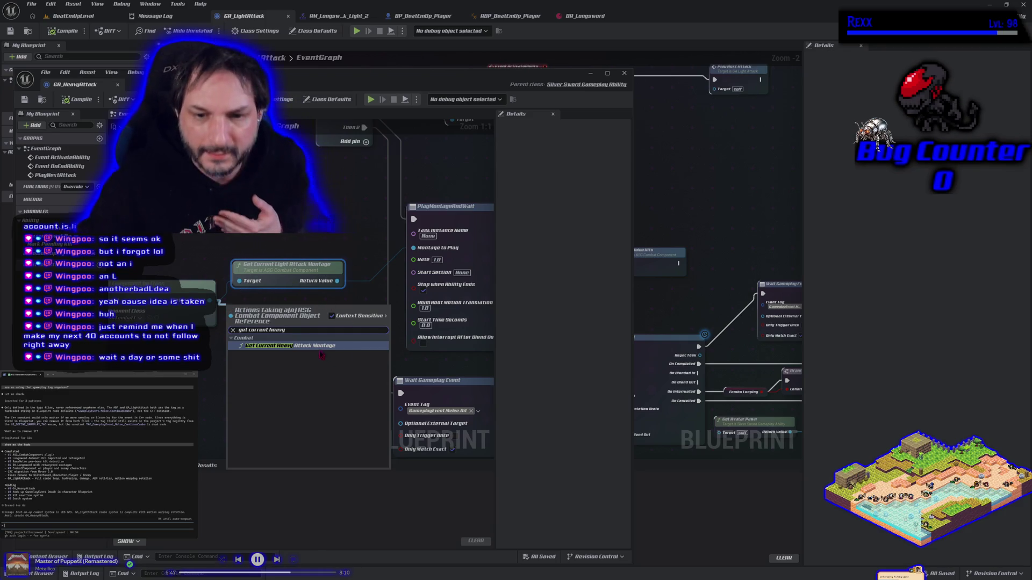
{"action": "left_click", "coordinate": [320, 346]}
{"action": "mouse_move", "coordinate": [413, 248]}
{"action": "left_mouse_down"}
{"action": "mouse_move", "coordinate": [334, 320]}
{"action": "mouse_move", "coordinate": [293, 304]}
{"action": "mouse_move", "coordinate": [306, 272]}
{"action": "left_mouse_up"}
{"action": "left_click", "coordinate": [294, 271]}
{"action": "key", "text": "Delete"}
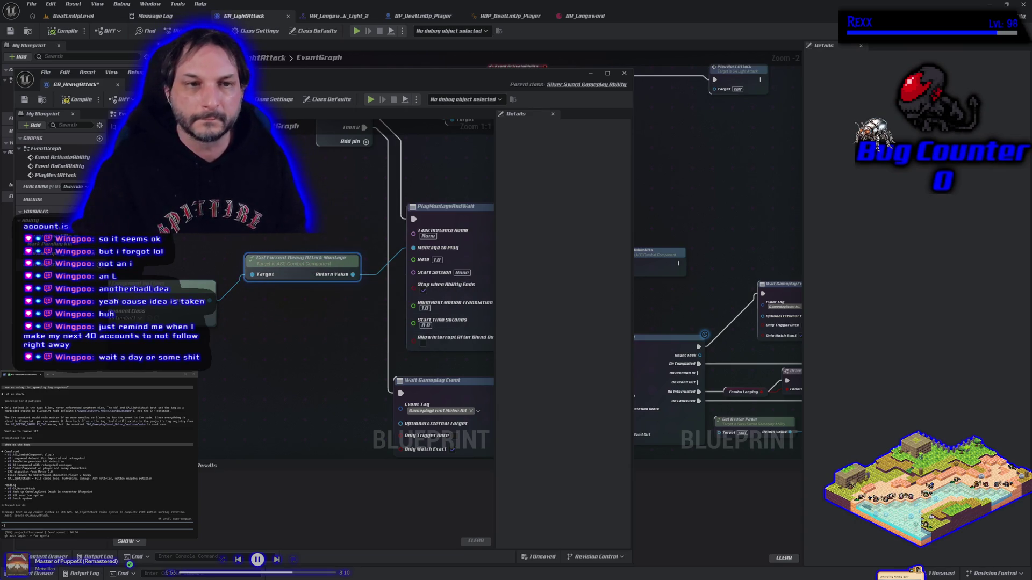
Compile and save GA_HeavyAttack and dock its editor into the main window
{"action": "left_click", "coordinate": [75, 99]}
{"action": "left_click", "coordinate": [25, 99]}
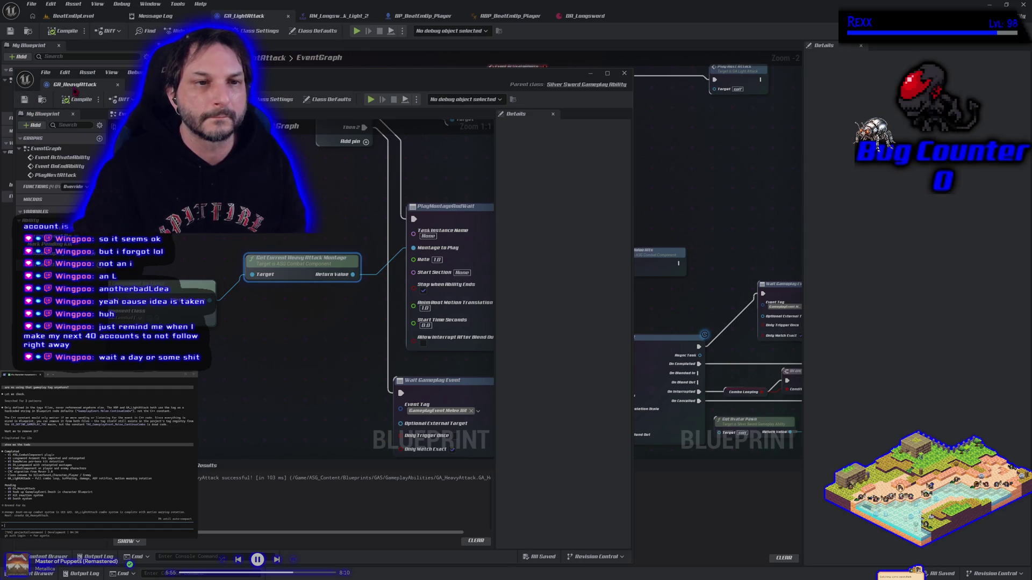
{"action": "left_click_drag", "start_coordinate": [75, 84], "coordinate": [331, 16]}
{"action": "scroll", "coordinate": [316, 290], "scroll_direction": "down", "scroll_amount": 4}
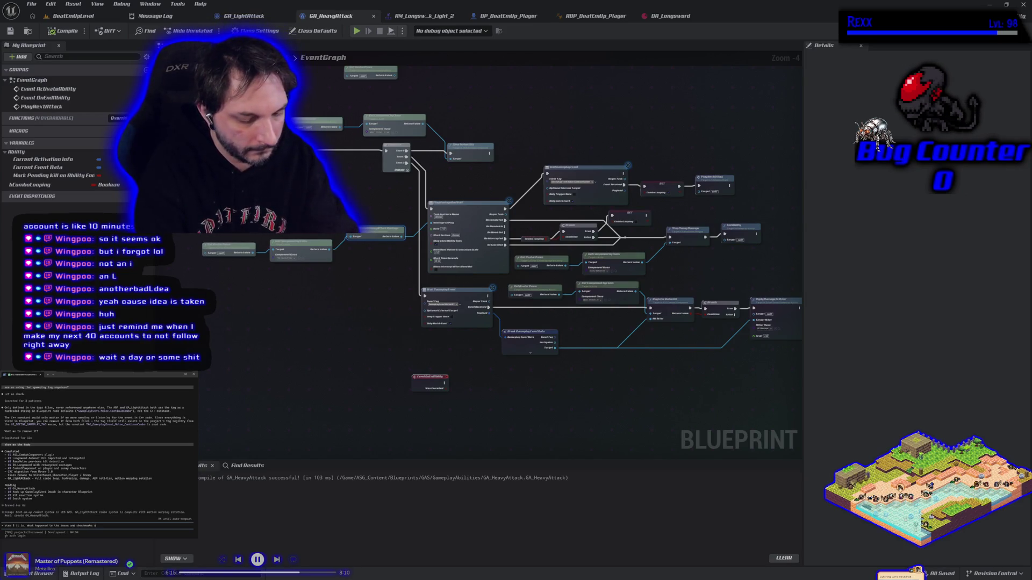
Send the coding assistant the 'o' next-step reply, then bring up the Content Drawer
{"action": "type", "text": "n the todo list"}
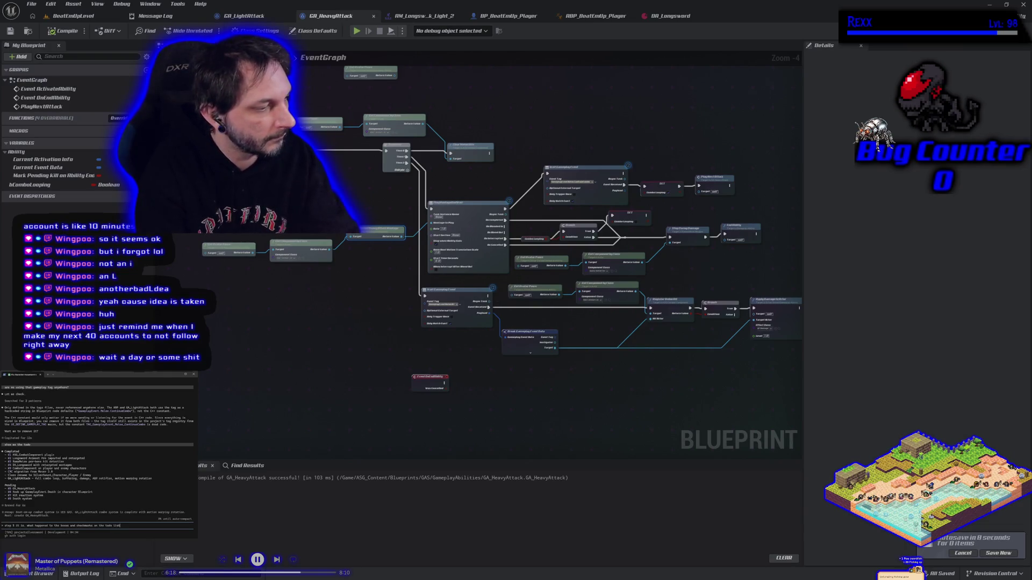
{"action": "key", "text": "Return"}
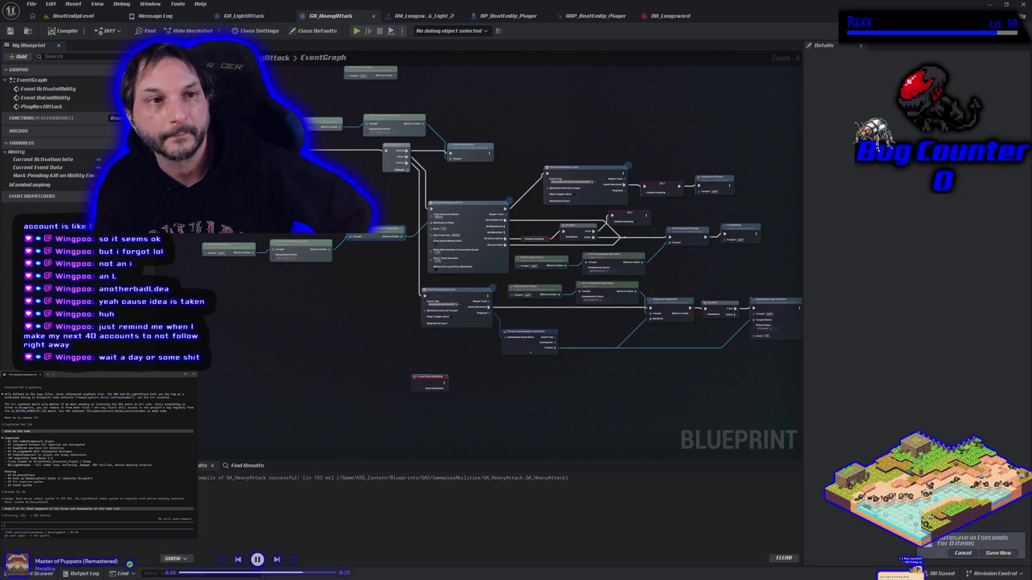
{"action": "left_click", "coordinate": [33, 11]}
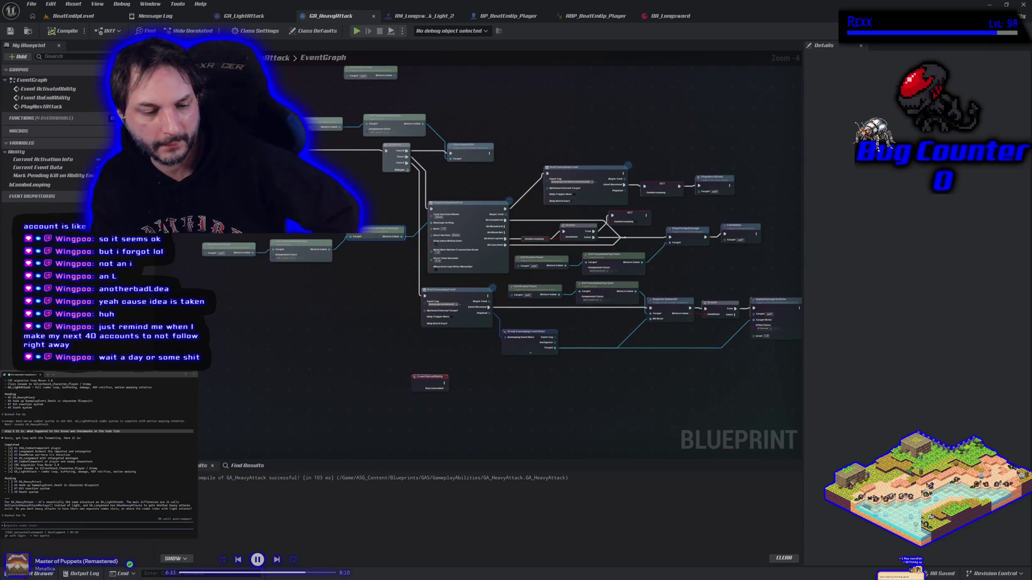
{"action": "key", "text": "ctrl+space"}
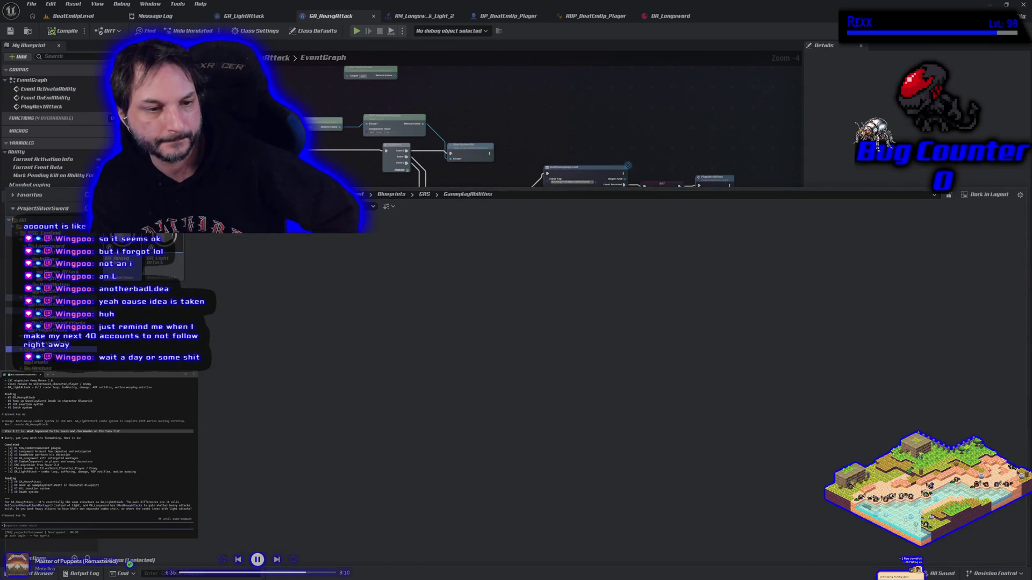
Duplicate IA_LightAttack as IA_HeavyAttack in Input > Actions, save it, and view DA_Longsword
{"action": "left_click", "coordinate": [43, 263]}
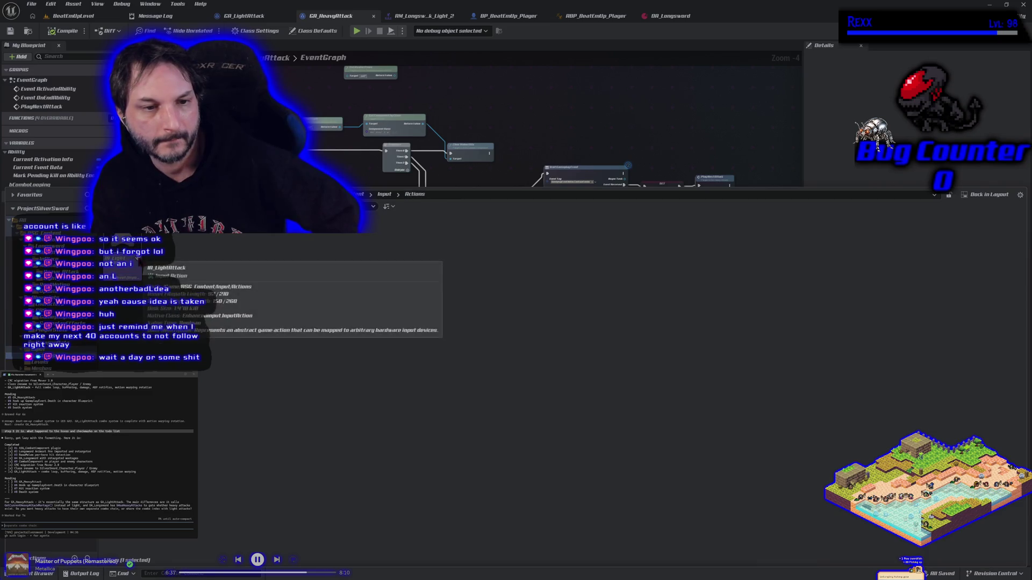
{"action": "left_click", "coordinate": [171, 239]}
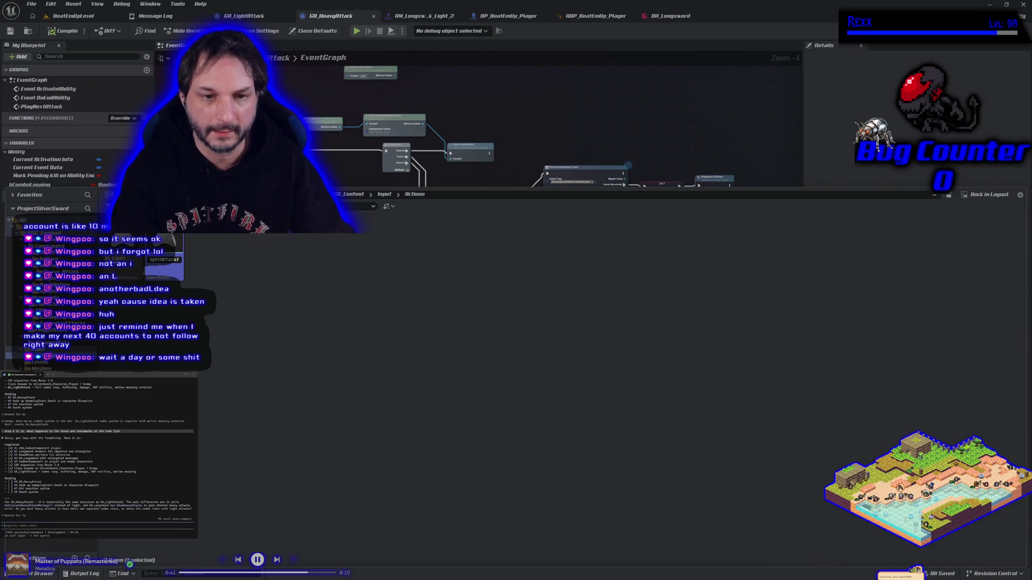
{"action": "key", "text": "BackSpace"}
{"action": "key", "text": "BackSpace"}
{"action": "key", "text": "BackSpace"}
{"action": "key", "text": "BackSpace"}
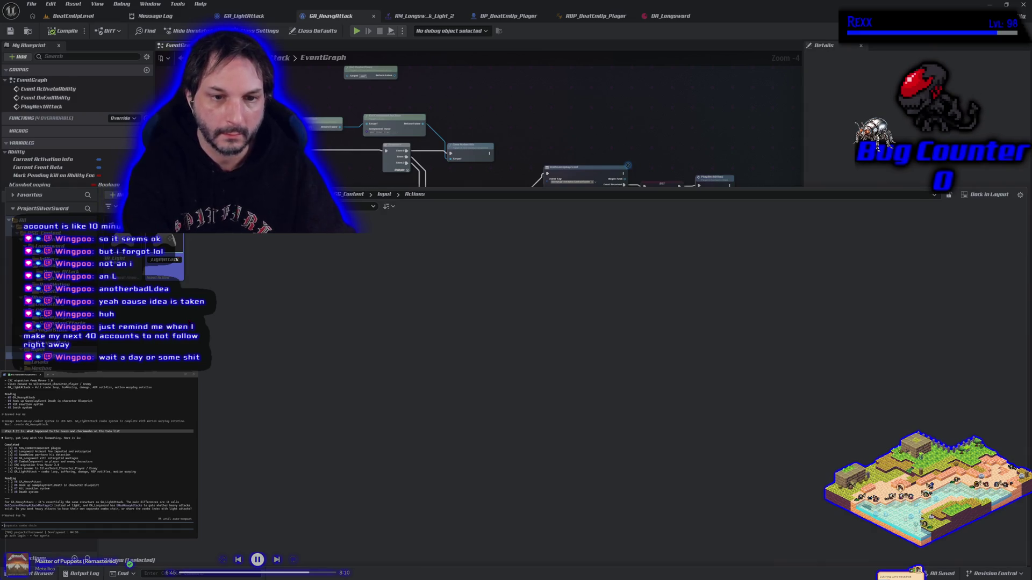
{"action": "type", "text": "IA_HeavyAt"}
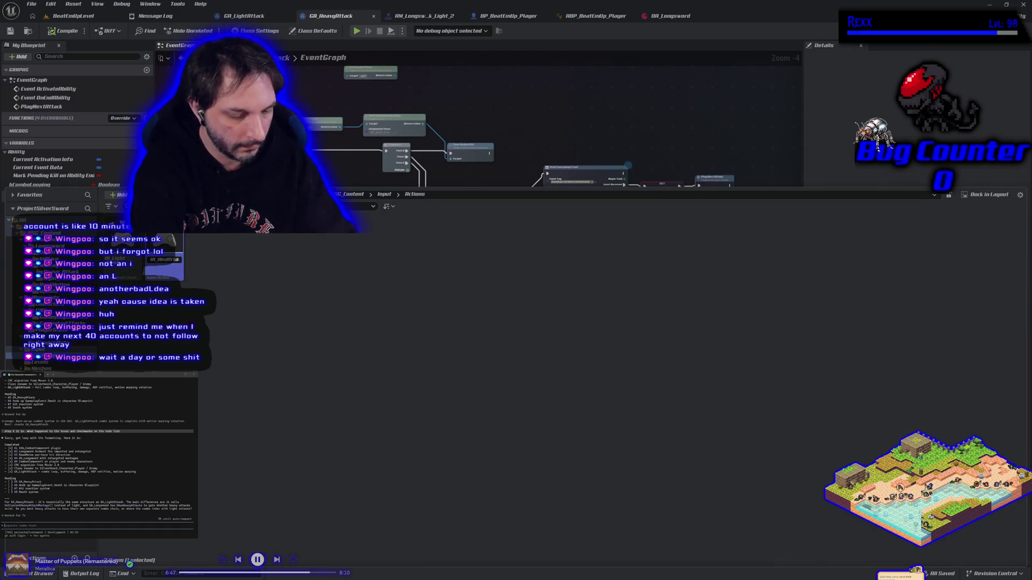
{"action": "key", "text": "Return"}
{"action": "key", "text": "ctrl+s"}
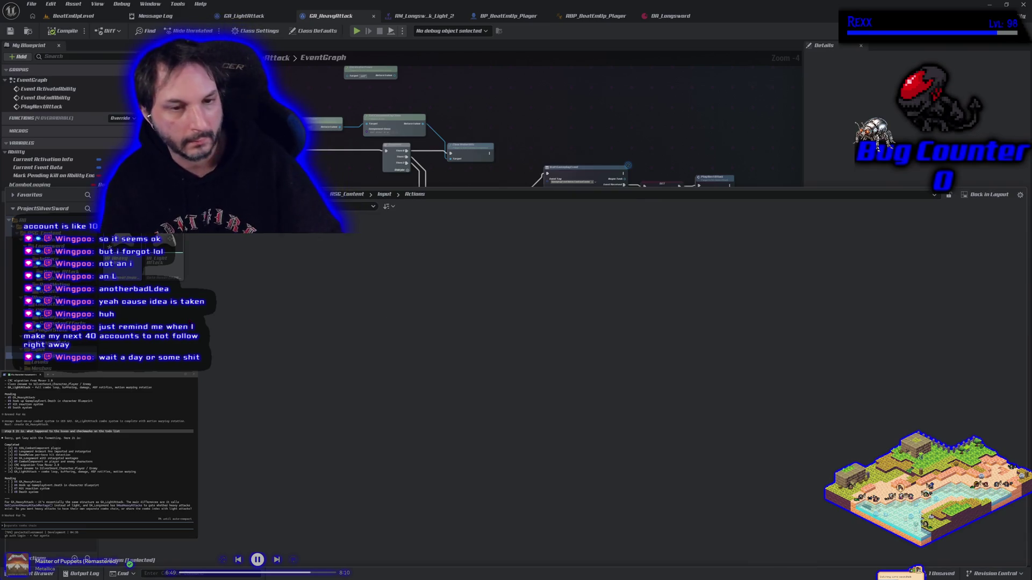
{"action": "left_click", "coordinate": [671, 16]}
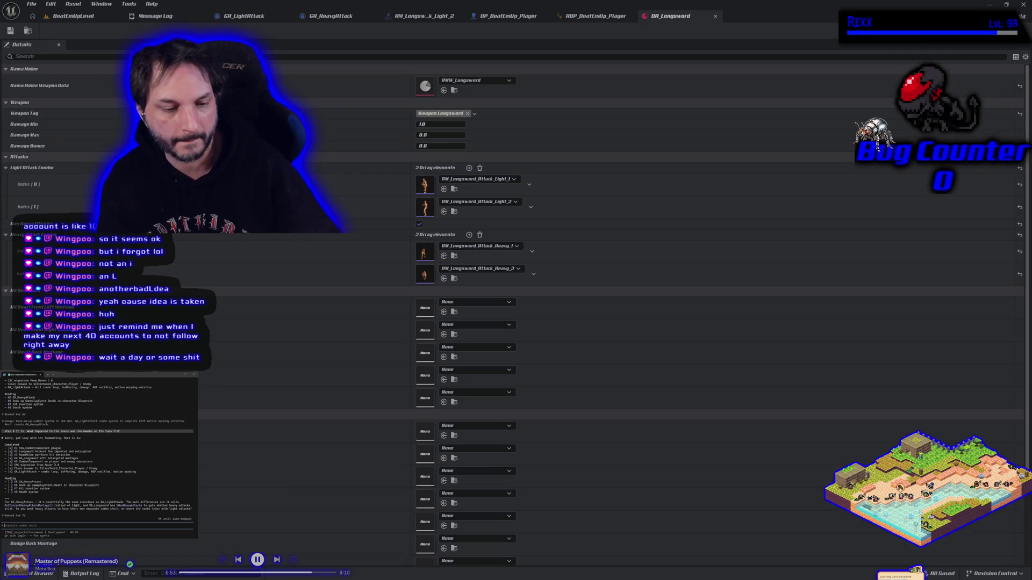
Open IMC_Sandbox from the Content Drawer's Input folder
{"action": "left_click", "coordinate": [33, 574]}
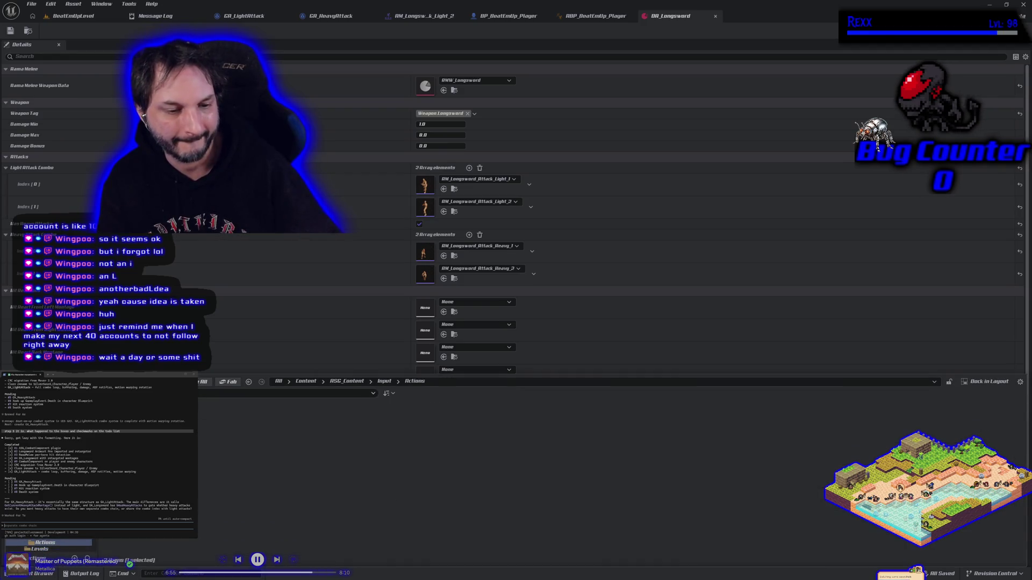
{"action": "scroll", "coordinate": [48, 545], "scroll_direction": "up", "scroll_amount": 3}
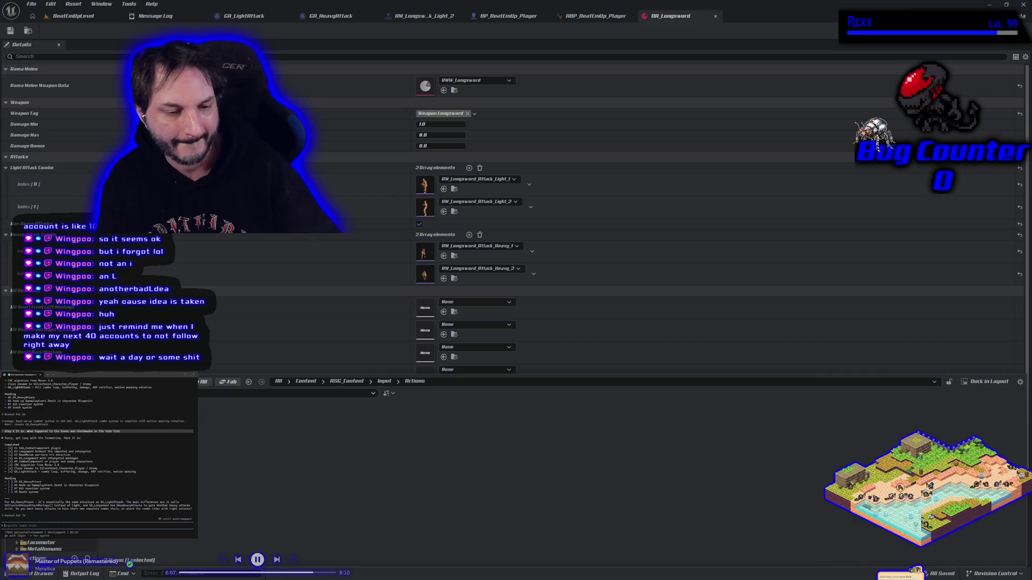
{"action": "left_click", "coordinate": [37, 529]}
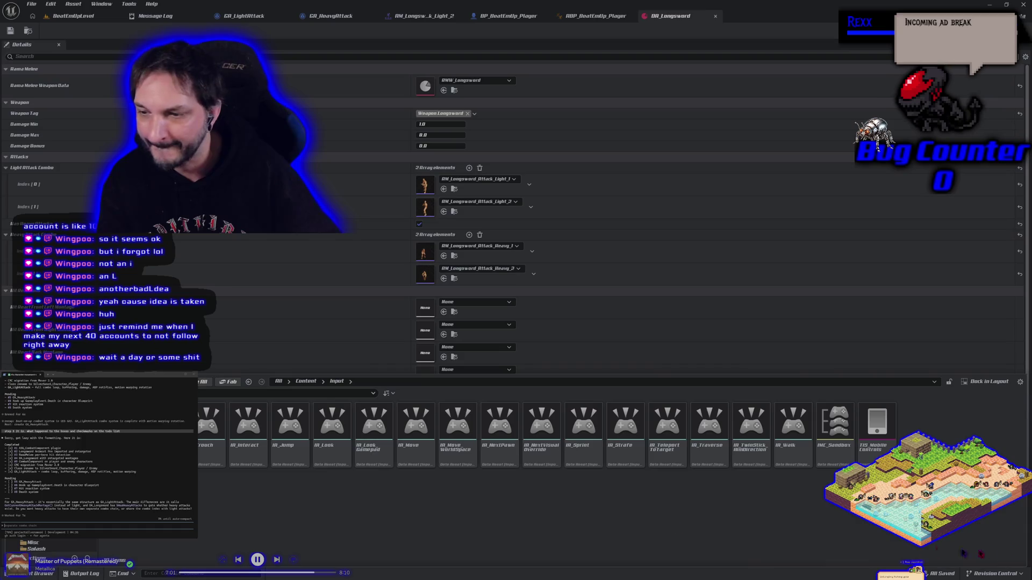
{"action": "double_click", "coordinate": [834, 424]}
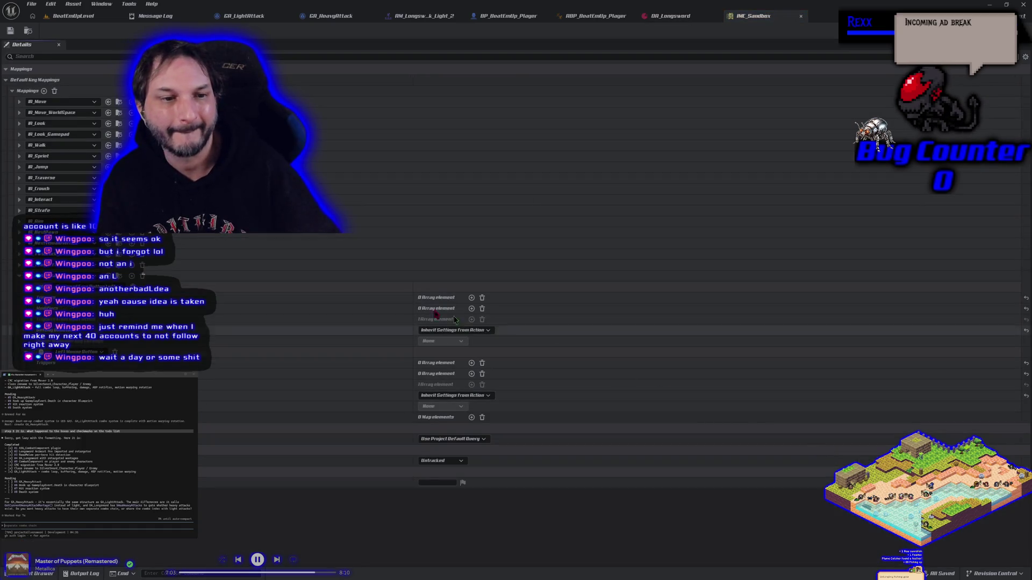
Add a Left Mouse Button mapping entry to IMC_Sandbox, save it, and return to BeatEmUpLevel
{"action": "left_click", "coordinate": [44, 92]}
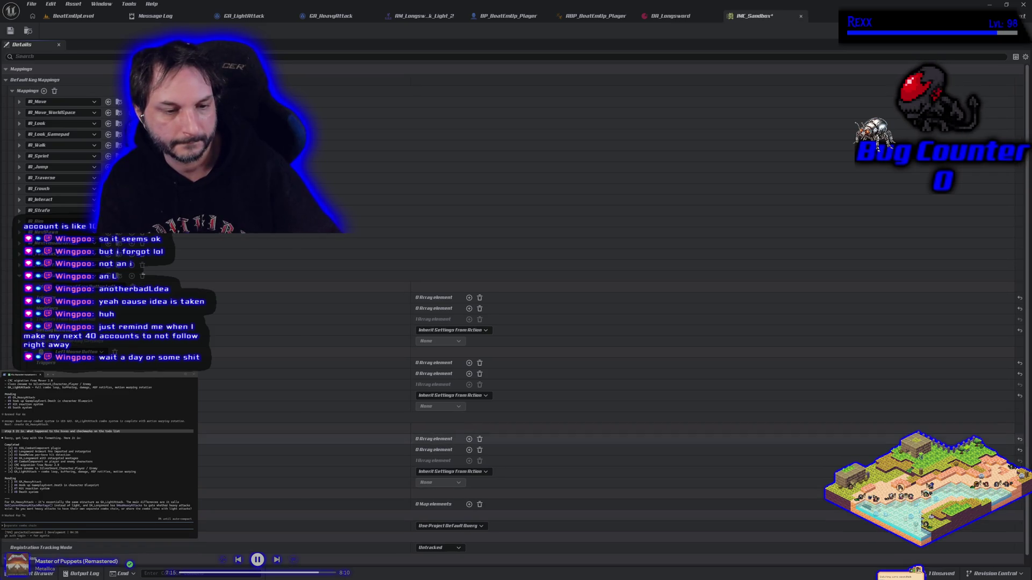
{"action": "left_click", "coordinate": [79, 352]}
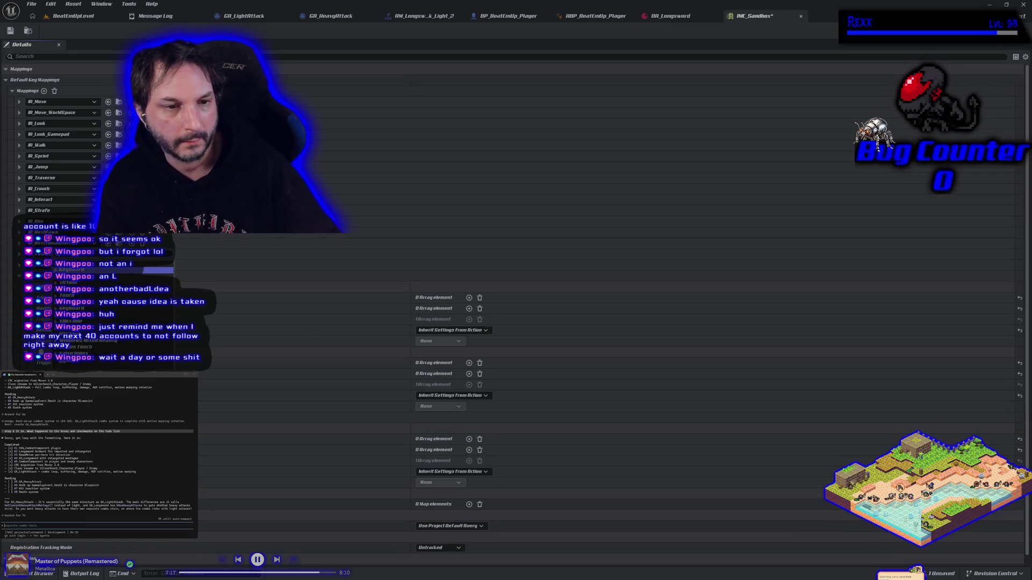
{"action": "scroll", "coordinate": [79, 352], "scroll_direction": "up", "scroll_amount": 5}
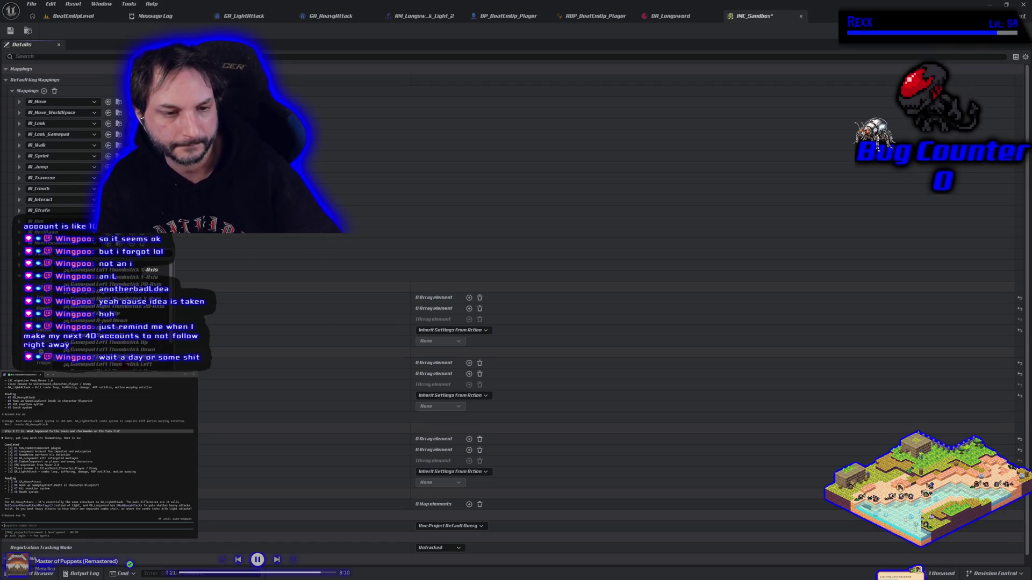
{"action": "scroll", "coordinate": [110, 317], "scroll_direction": "down", "scroll_amount": 3}
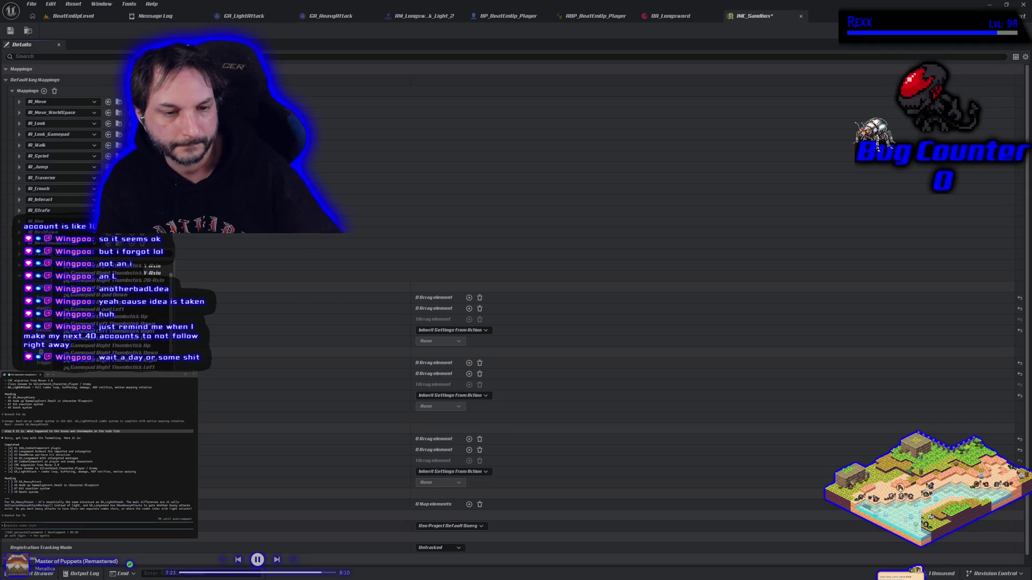
{"action": "key", "text": "Escape"}
{"action": "type", "text": "mouse x"}
{"action": "key", "text": "Escape"}
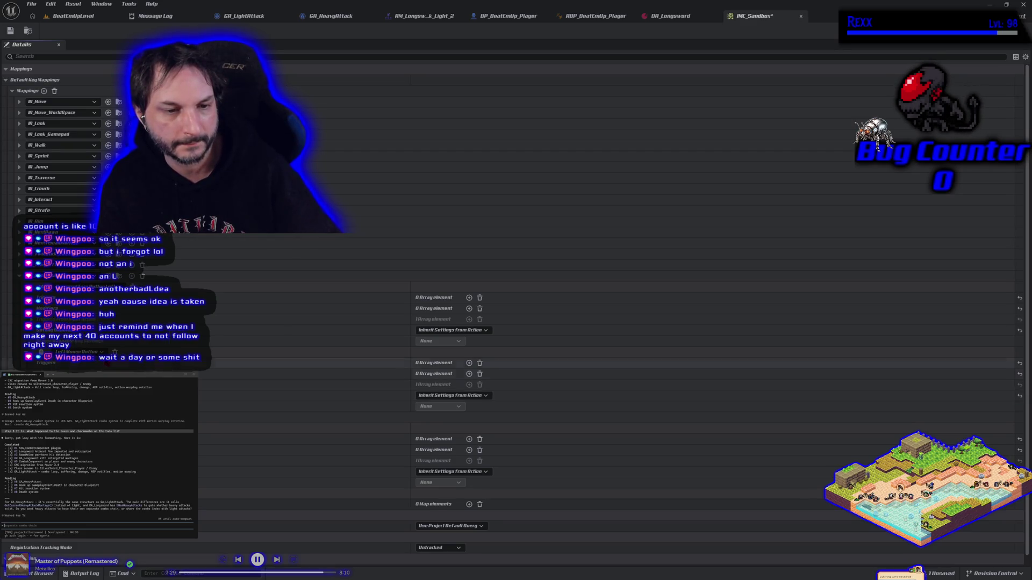
{"action": "key", "text": "ctrl+s"}
{"action": "left_click", "coordinate": [73, 16]}
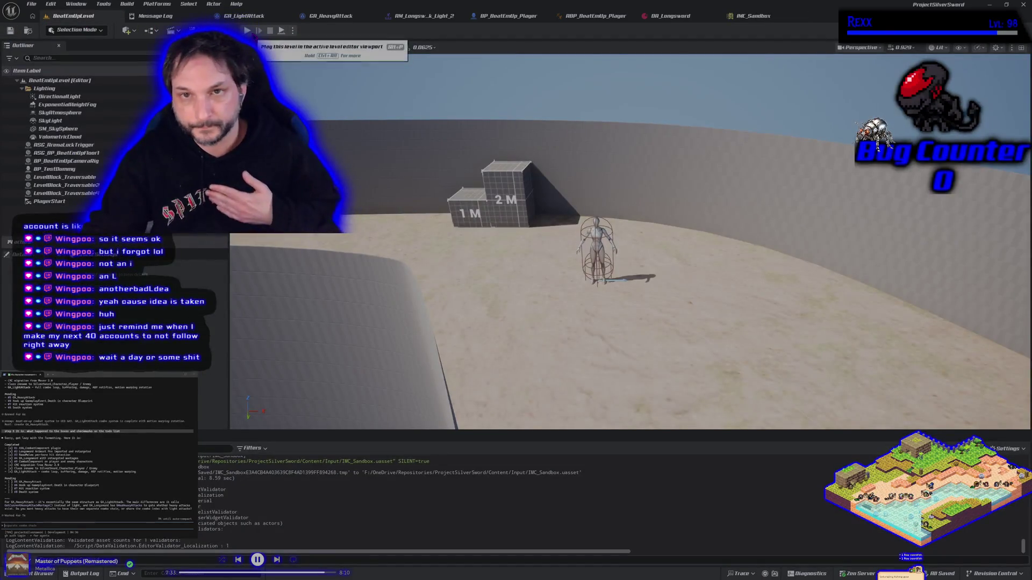
Check DA_Longsword, run and stop a quick playtest of BeatEmUpLevel, then view BP_BeatEmUp_Player
{"action": "left_click", "coordinate": [661, 17]}
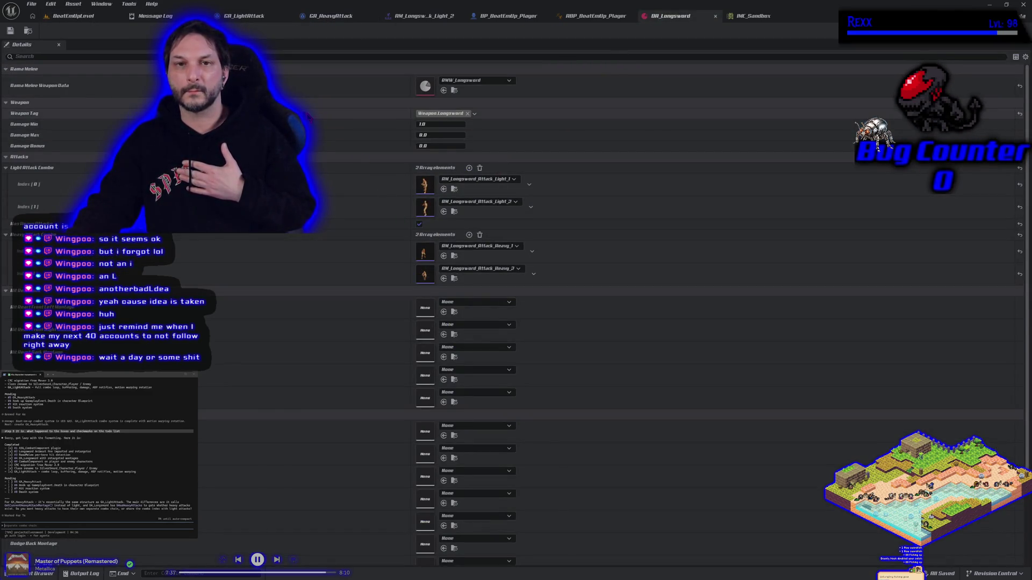
{"action": "left_click", "coordinate": [75, 16]}
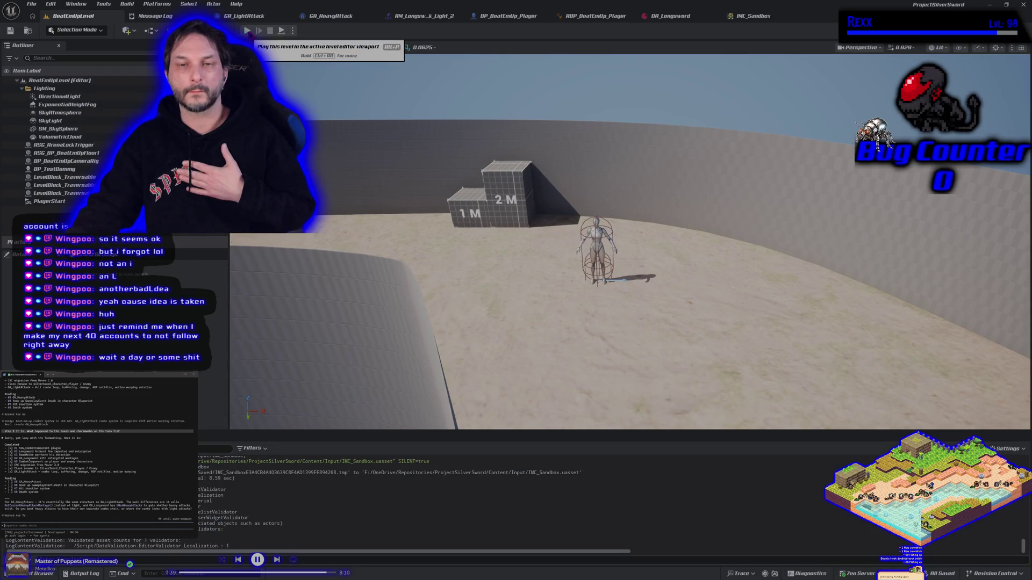
{"action": "left_click", "coordinate": [247, 30]}
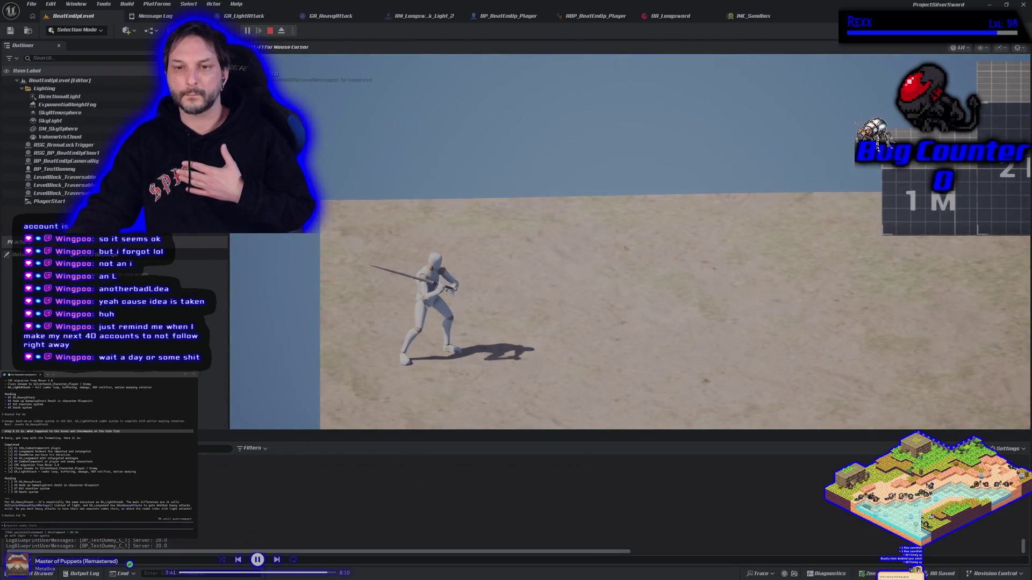
{"action": "key", "text": "Escape"}
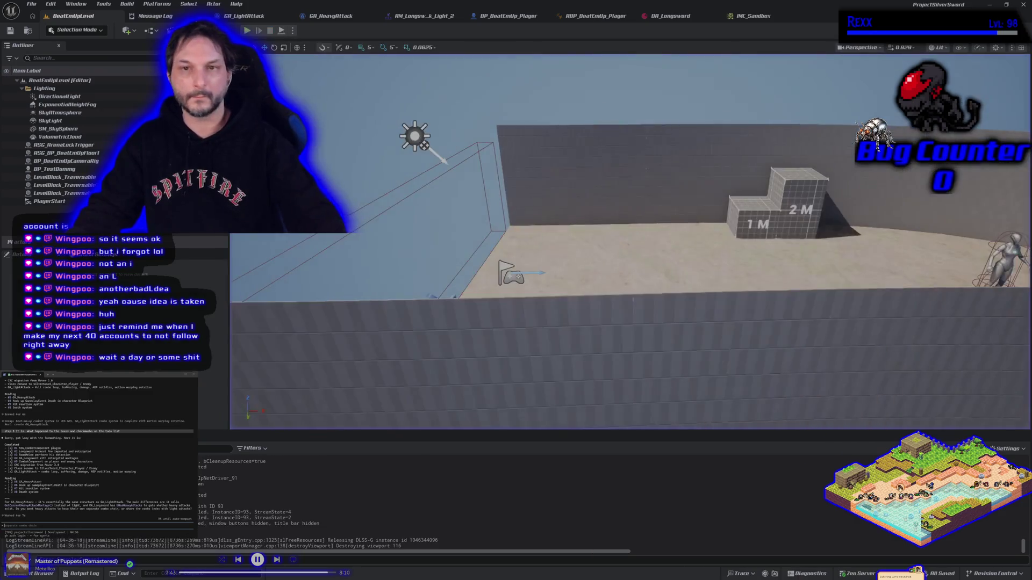
{"action": "left_click", "coordinate": [502, 16]}
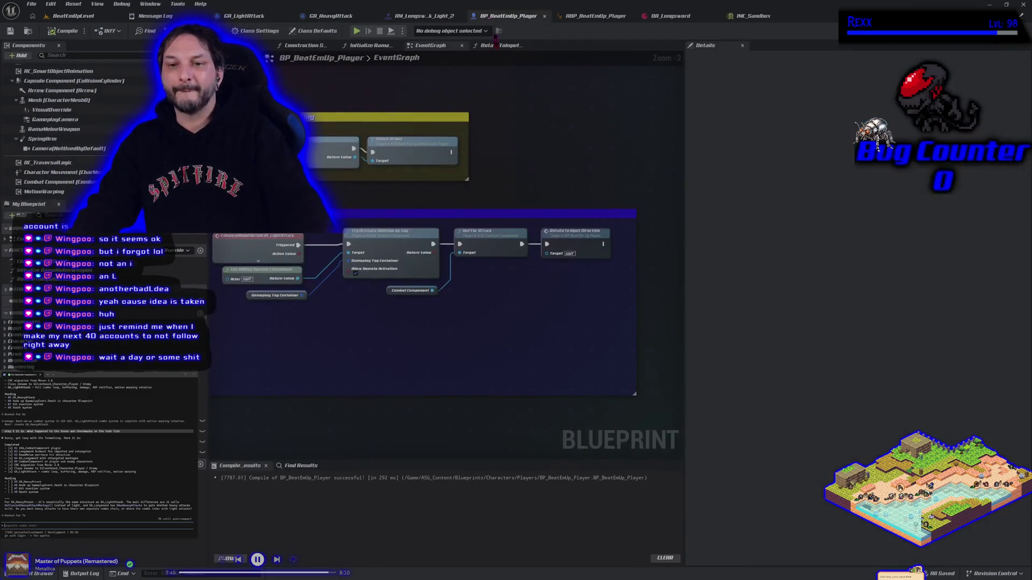
Frame the attack nodes in the EventGraph and answer option 4 in the terminal prompt
{"action": "mouse_move", "coordinate": [376, 350]}
{"action": "left_mouse_down"}
{"action": "mouse_move", "coordinate": [403, 292]}
{"action": "mouse_move", "coordinate": [395, 281]}
{"action": "left_mouse_up"}
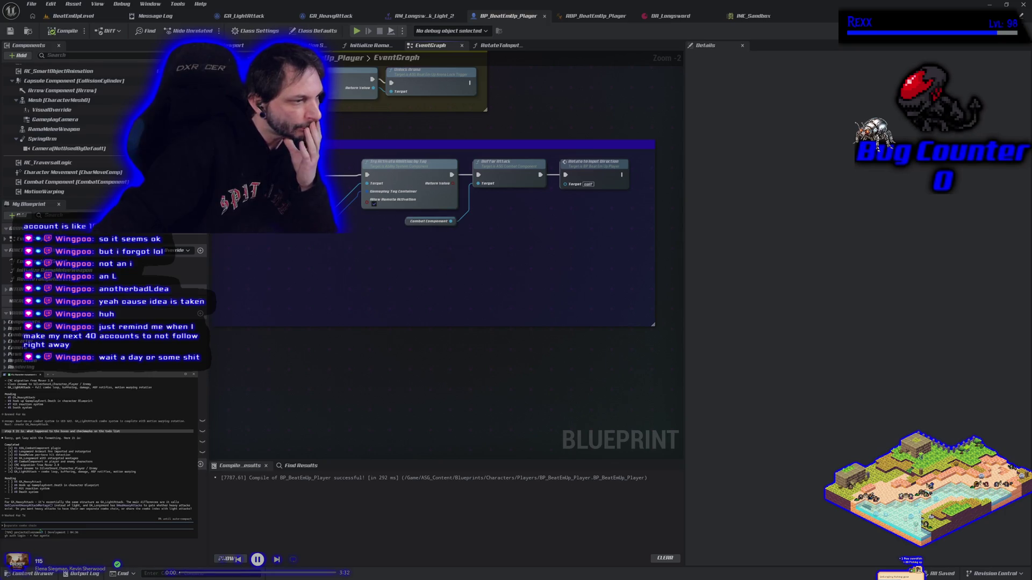
{"action": "type", "text": "4"}
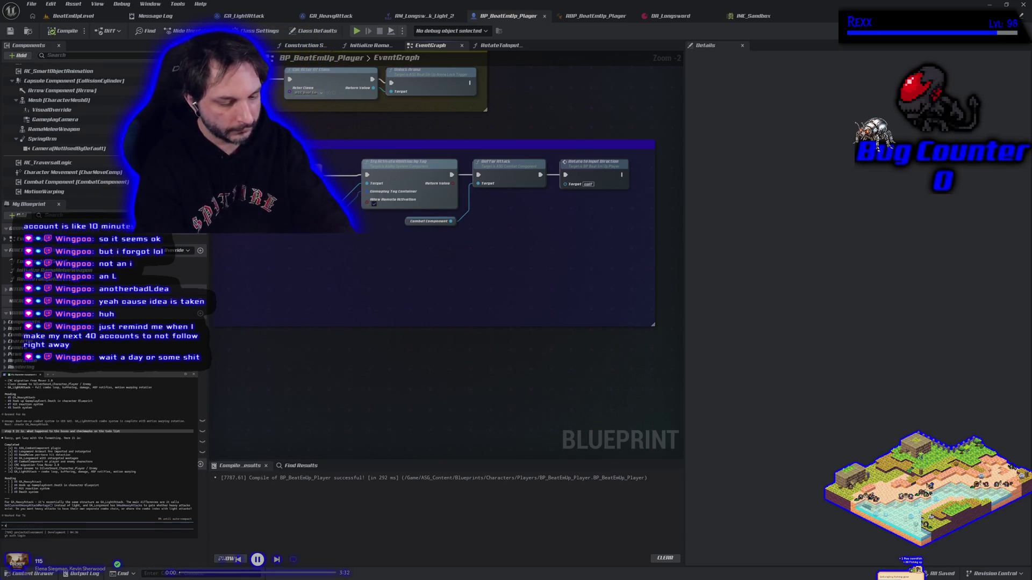
{"action": "key", "text": "Return"}
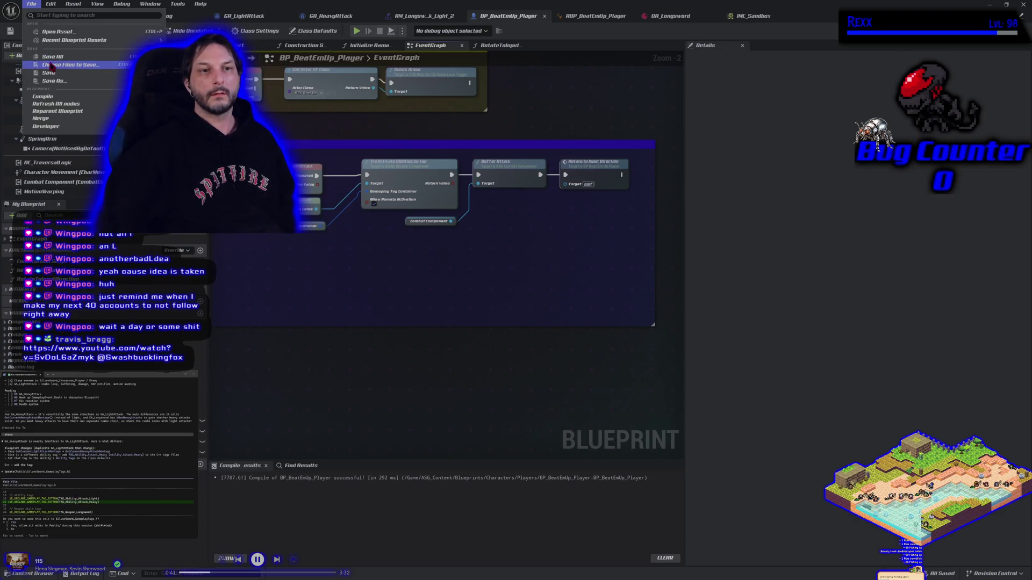
{"action": "left_click", "coordinate": [53, 57]}
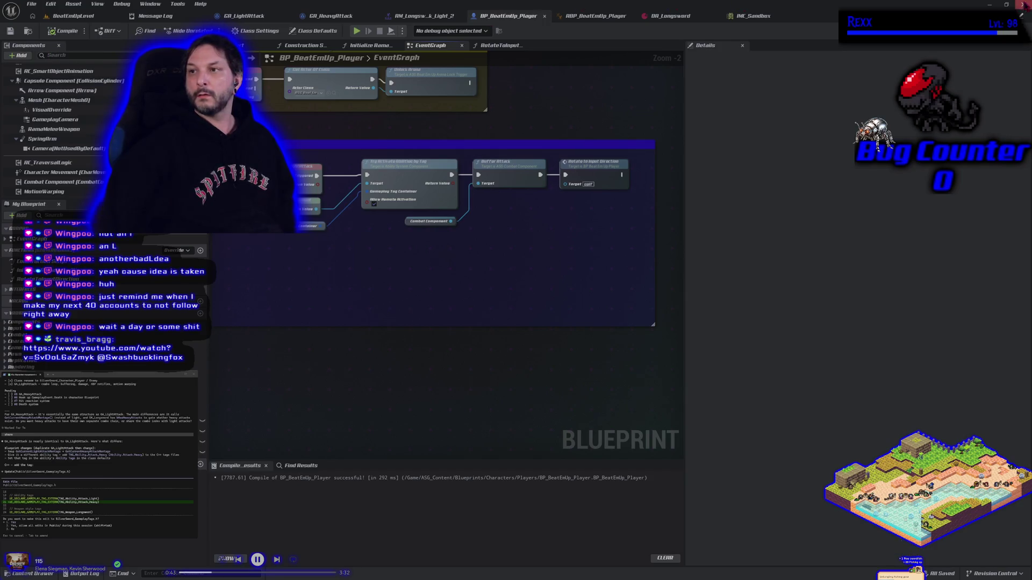
Close the IMC_Sandbox tab and the editor, then commit the 18 changed files to Development
{"action": "left_click", "coordinate": [747, 16]}
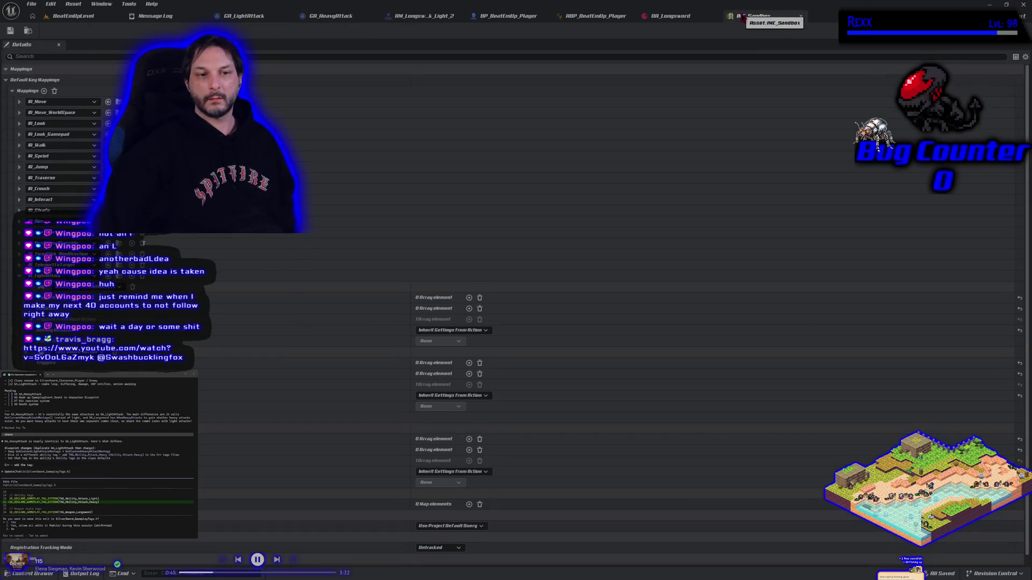
{"action": "middle_click", "coordinate": [742, 18]}
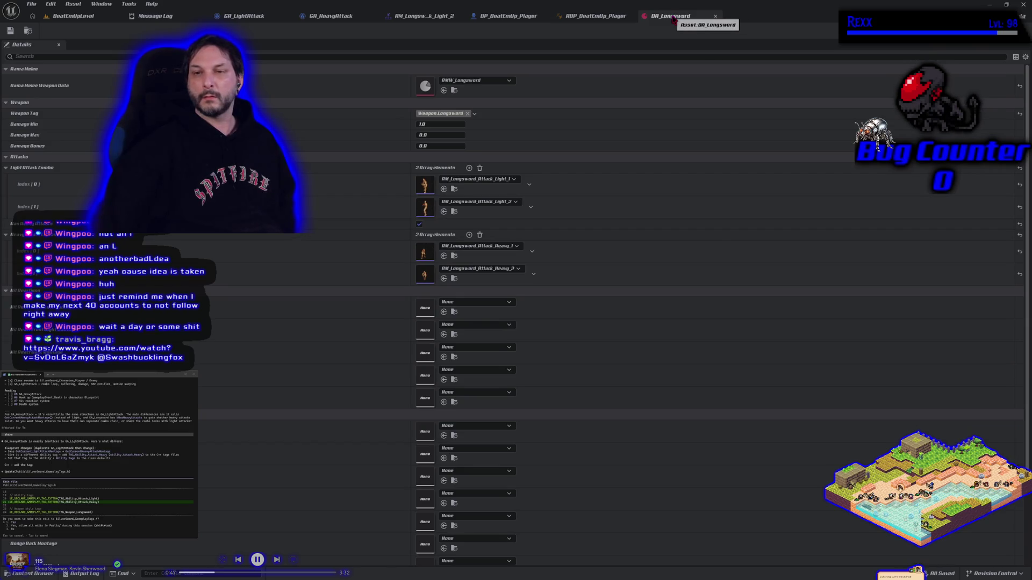
{"action": "left_click", "coordinate": [444, 17]}
{"action": "left_click", "coordinate": [501, 18]}
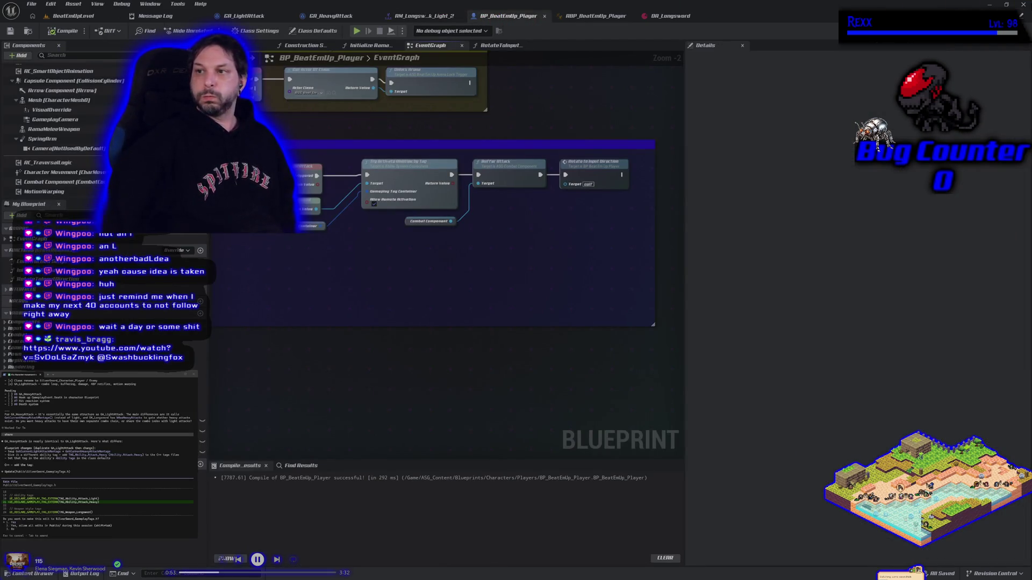
{"action": "left_click", "coordinate": [1022, 4]}
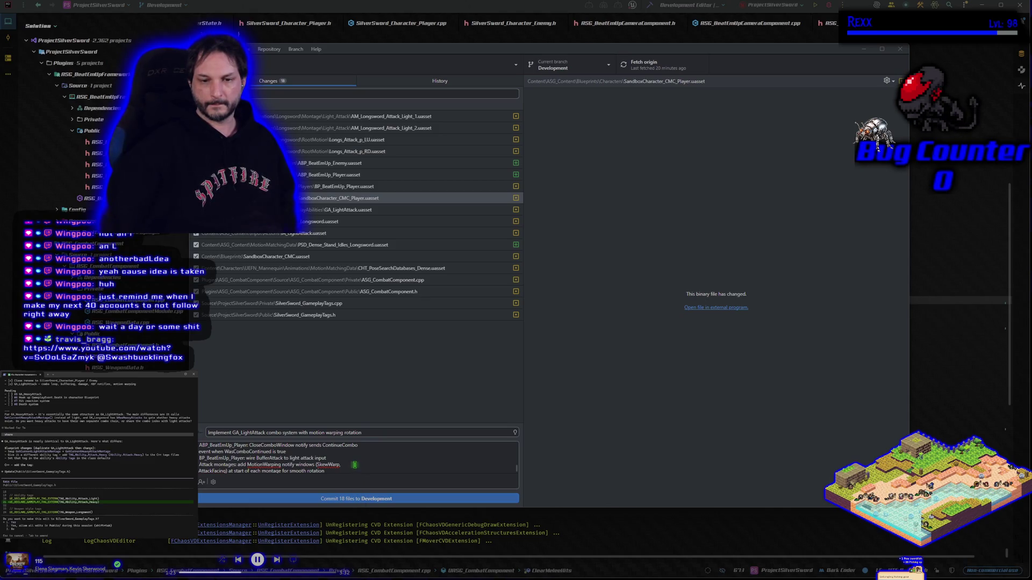
{"action": "left_click", "coordinate": [354, 499]}
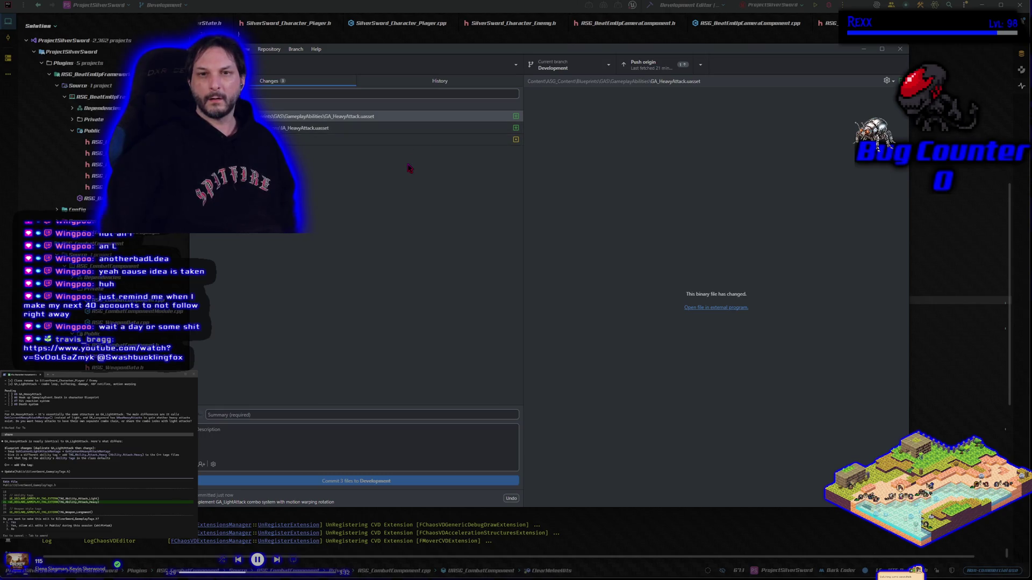
Push the commit to origin, review the GA_HeavyAttack.uasset change, then approve the assistant's Rider edit
{"action": "left_click", "coordinate": [642, 65]}
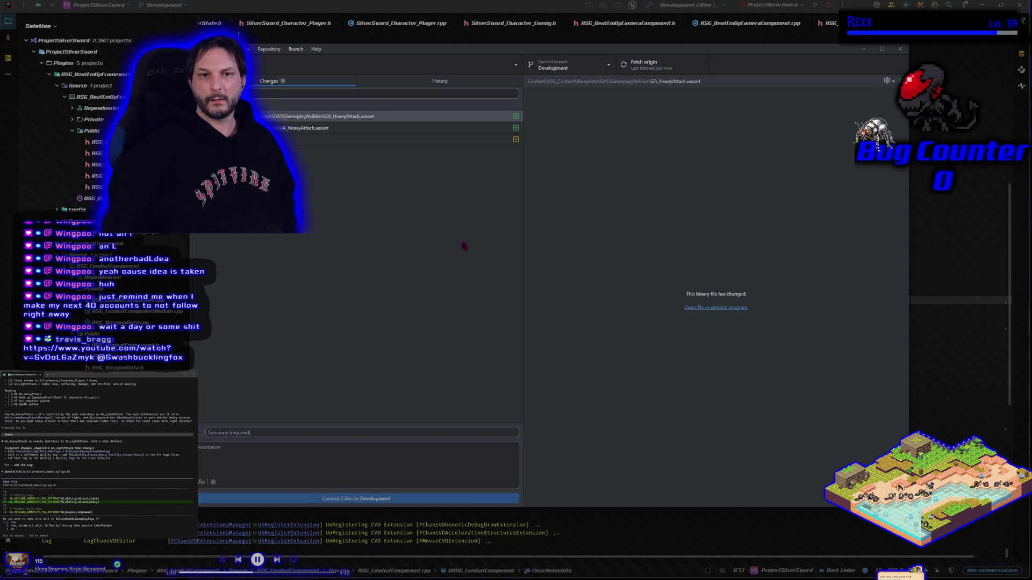
{"action": "left_click", "coordinate": [301, 117]}
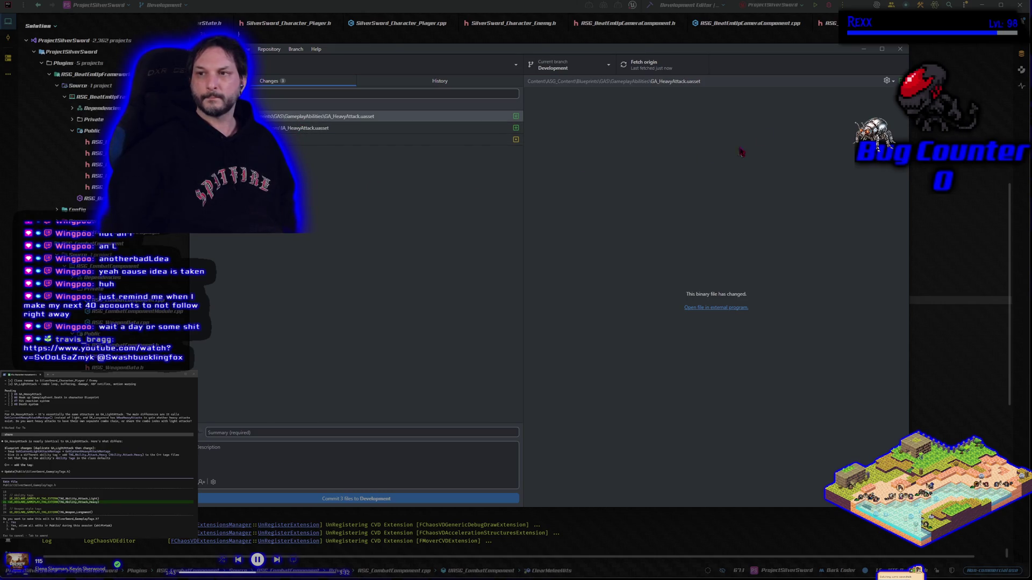
{"action": "left_click", "coordinate": [862, 50]}
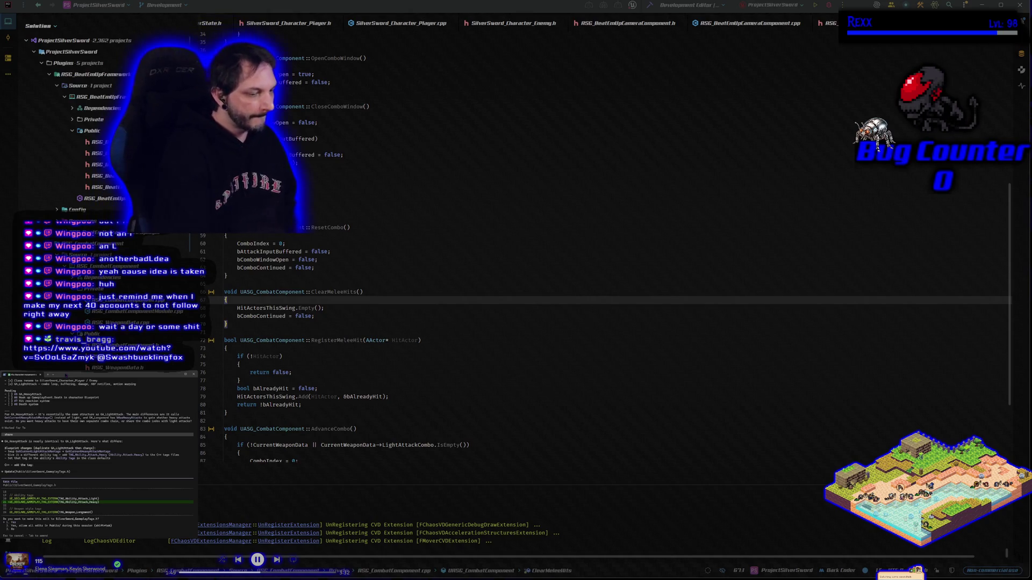
{"action": "key", "text": "Return"}
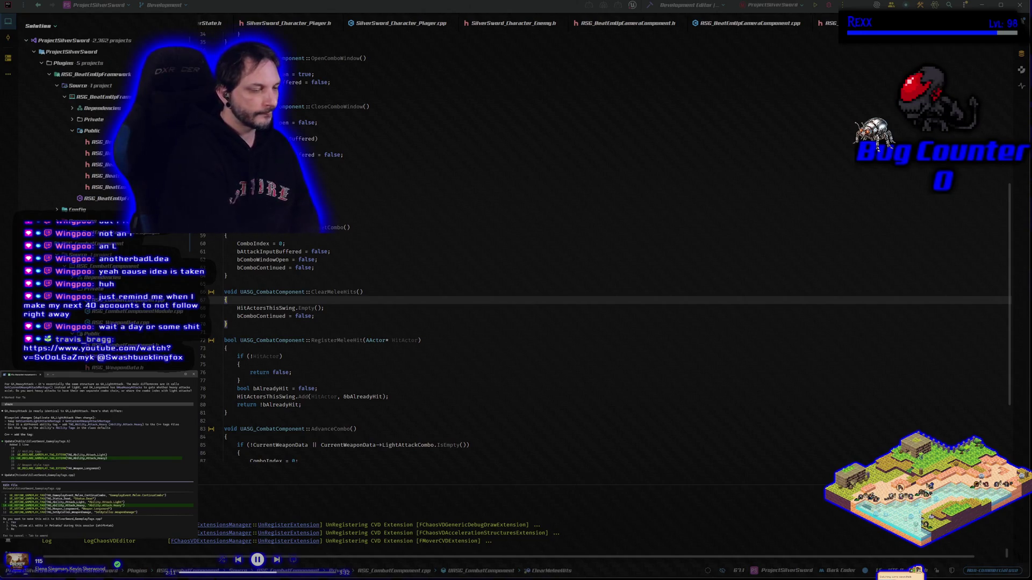
Allow the assistant's edit to SilverSword_GameplayTags.cpp
{"action": "key", "text": "Return"}
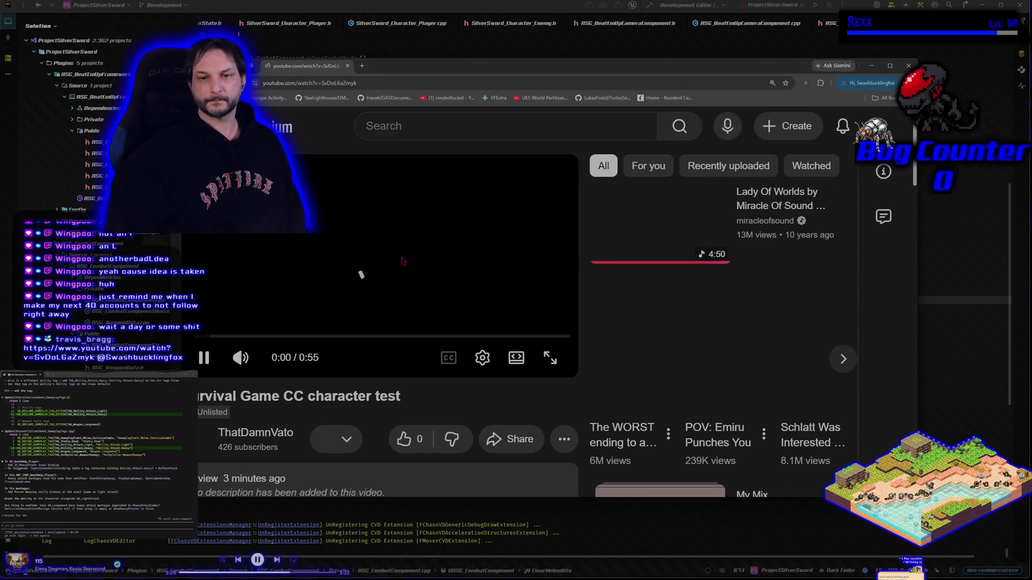
Watch the Survival Game CC character test full screen, pausing and rewinding, then close the browser
{"action": "left_click", "coordinate": [516, 357]}
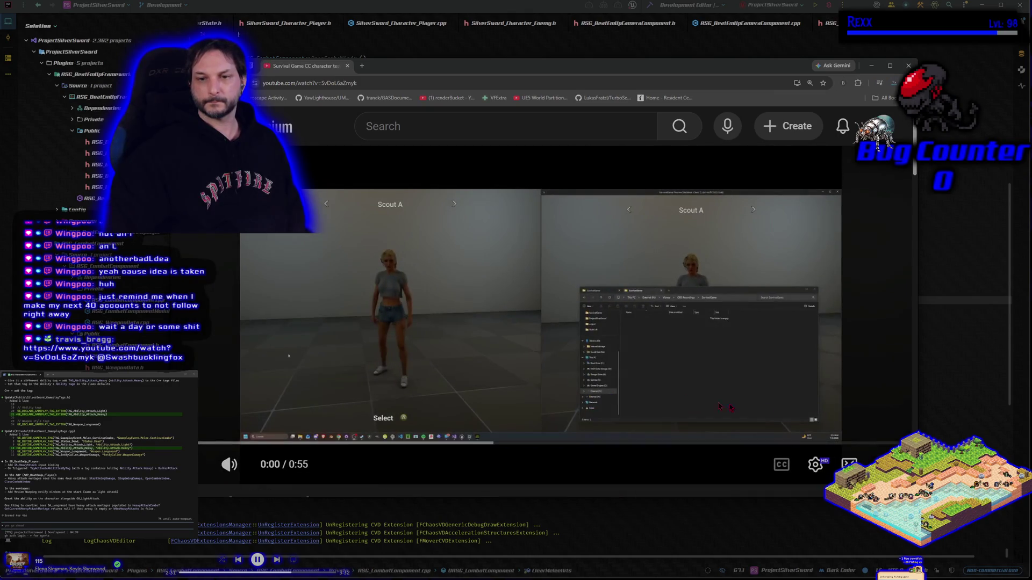
{"action": "left_click", "coordinate": [849, 464]}
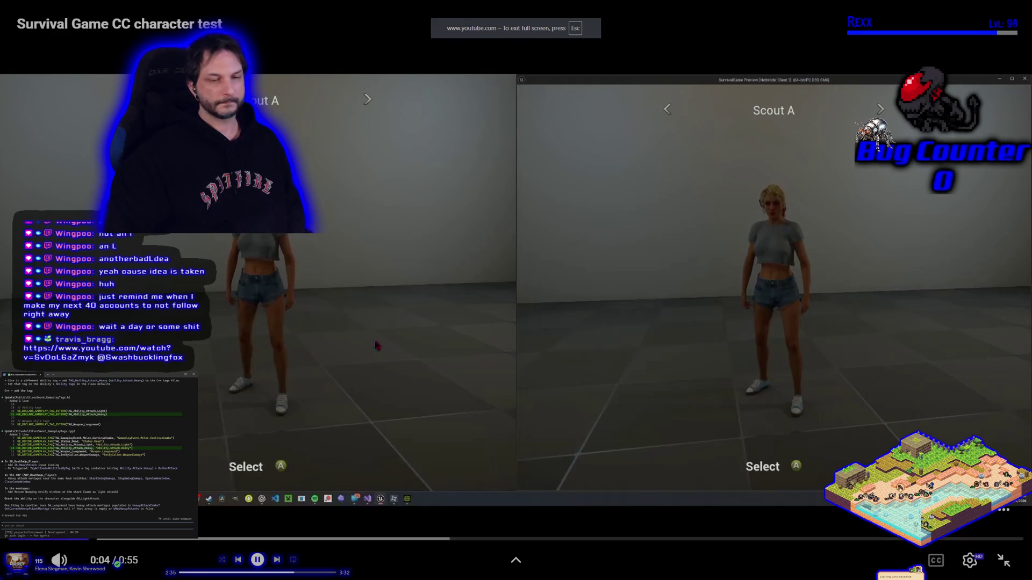
{"action": "left_click", "coordinate": [392, 322]}
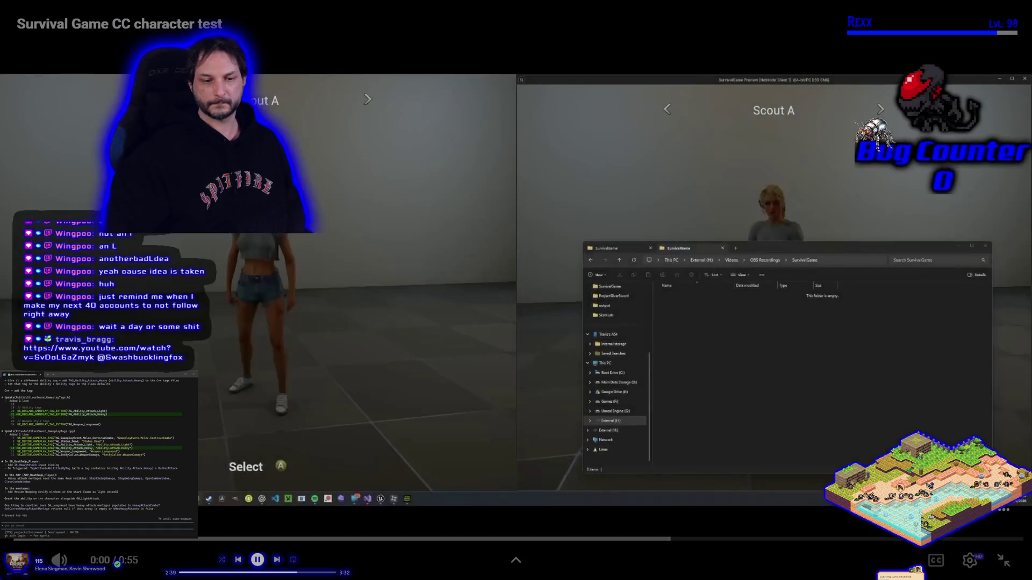
{"action": "left_click", "coordinate": [285, 349]}
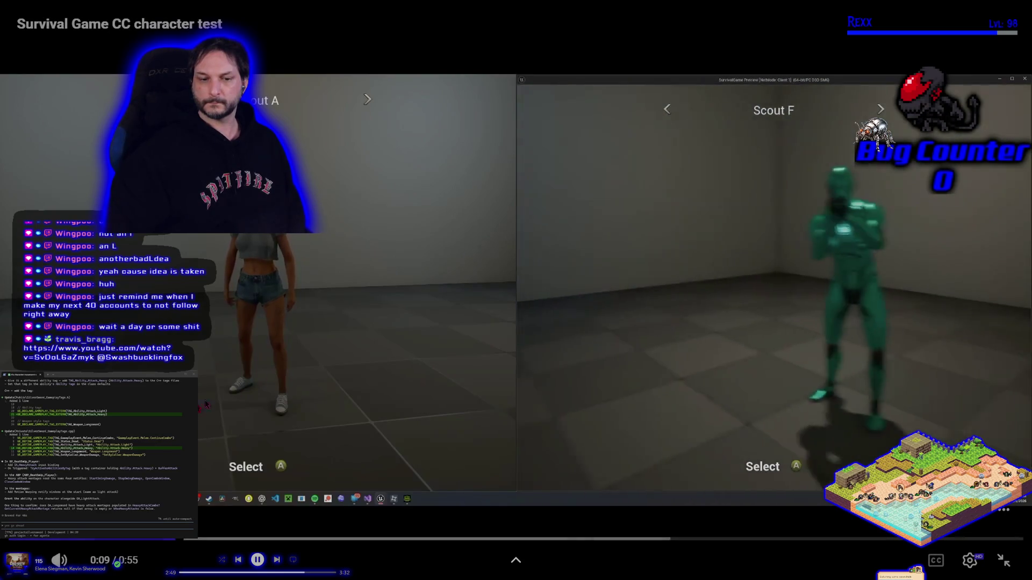
{"action": "key", "text": "j"}
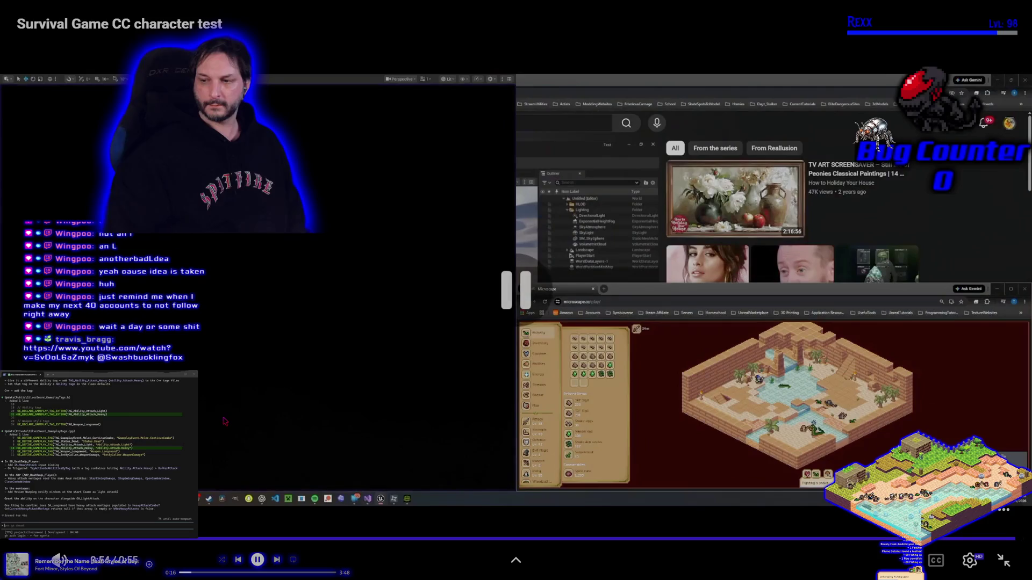
{"action": "left_click", "coordinate": [1002, 559]}
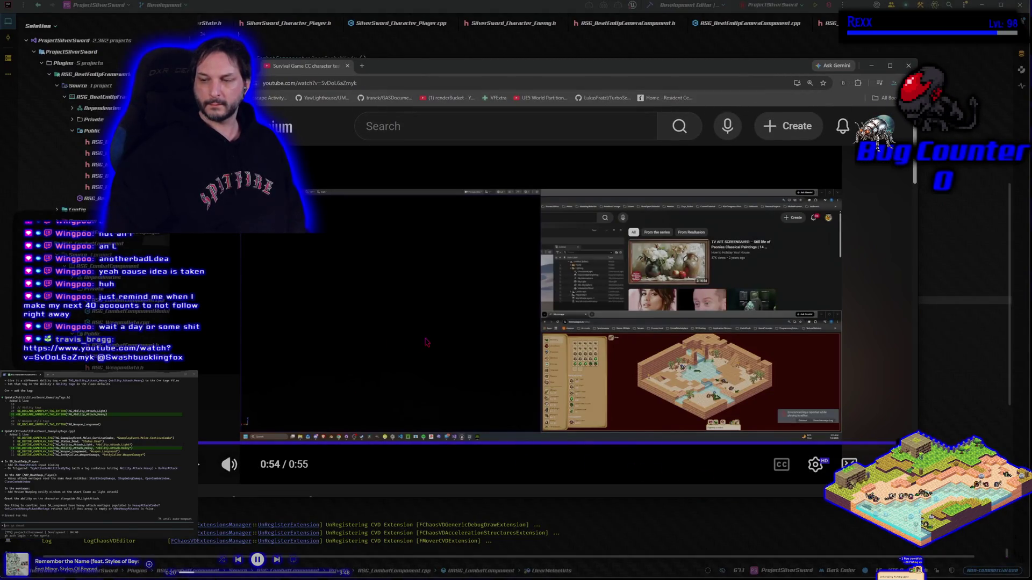
{"action": "left_click", "coordinate": [908, 66]}
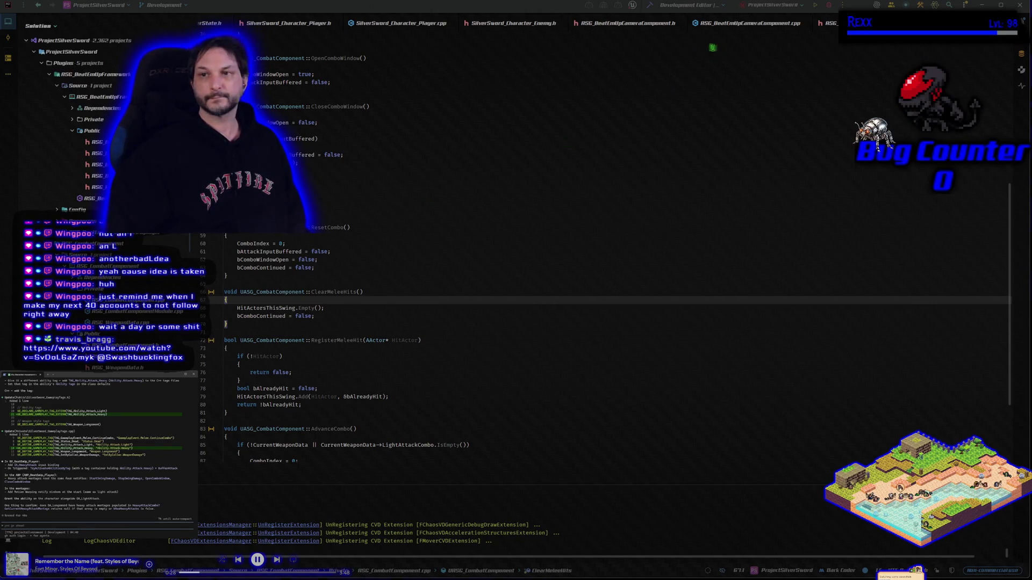
Compile the project in Rider with the combat component changes, then return to GA_HeavyAttack in Unreal
{"action": "left_click", "coordinate": [649, 6]}
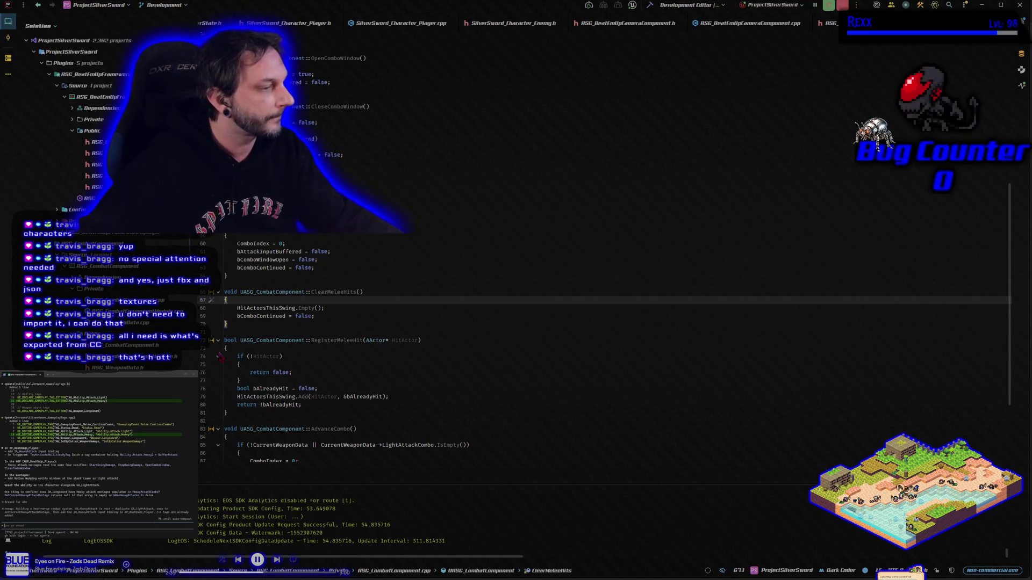
{"action": "key", "text": "alt+Tab"}
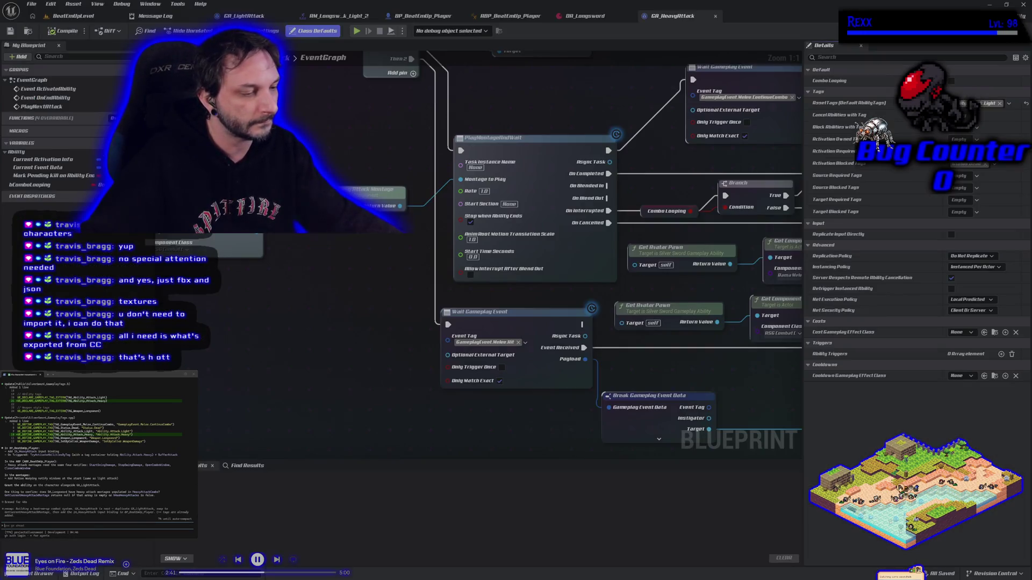
Dock GA_HeavyAttack beside GA_LightAttack and add an IA_HeavyAttack input event to BP_BeatEmUp_Player's EventGraph
{"action": "scroll", "coordinate": [344, 107], "scroll_direction": "down", "scroll_amount": 5}
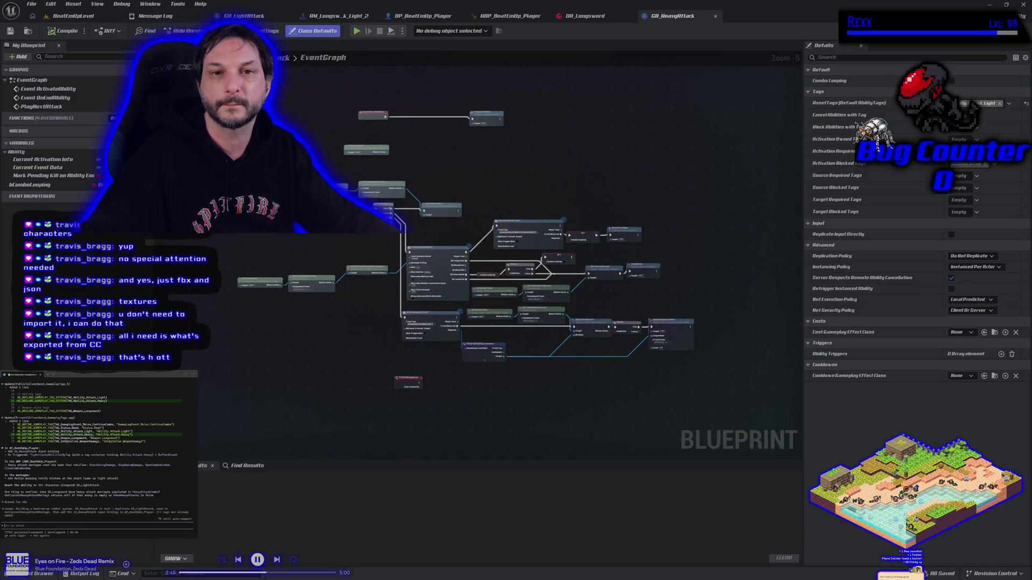
{"action": "mouse_move", "coordinate": [674, 17]}
{"action": "left_mouse_down"}
{"action": "mouse_move", "coordinate": [344, 43]}
{"action": "mouse_move", "coordinate": [333, 16]}
{"action": "left_mouse_up"}
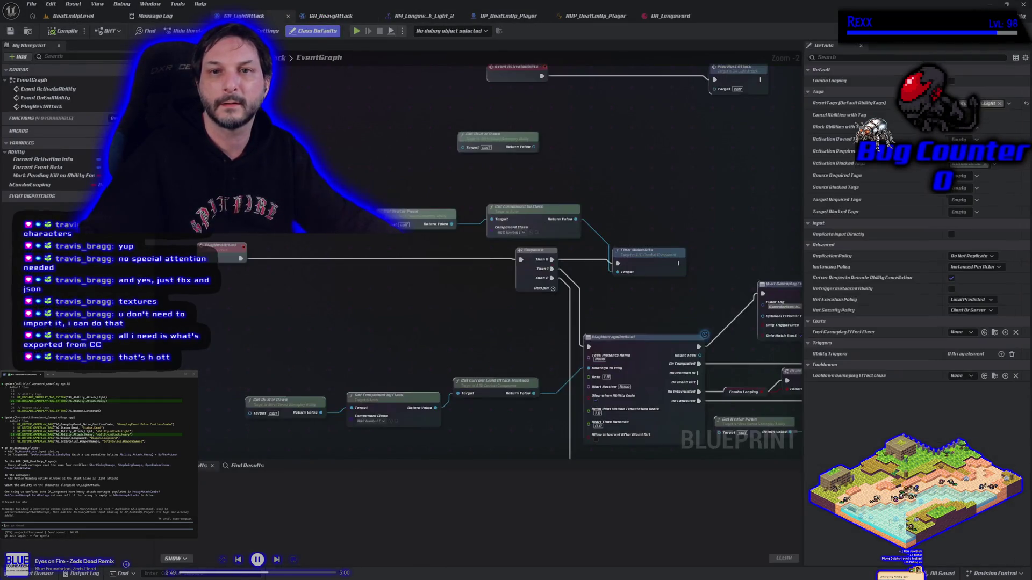
{"action": "left_click", "coordinate": [508, 16]}
{"action": "scroll", "coordinate": [516, 256], "scroll_direction": "down", "scroll_amount": 2}
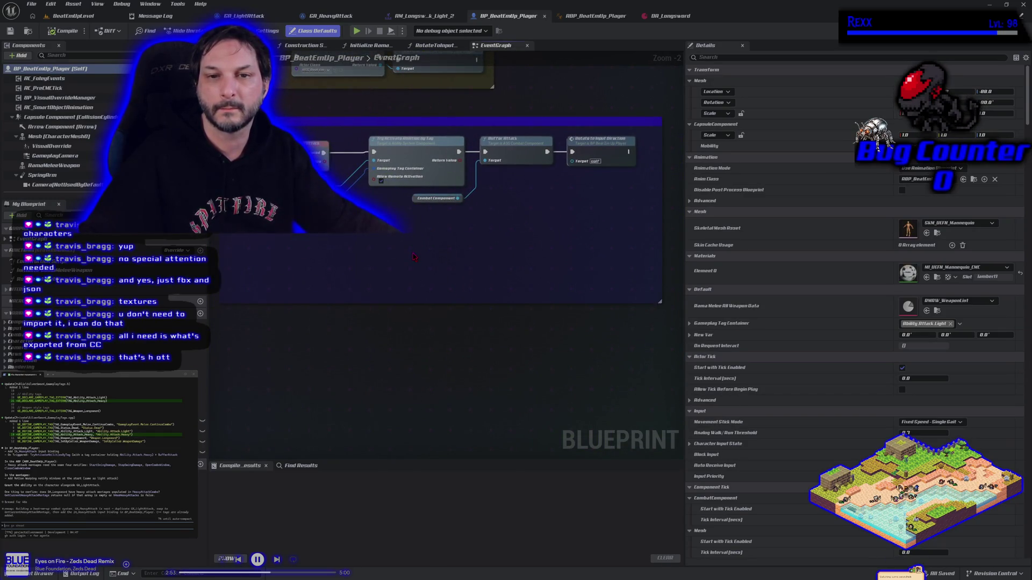
{"action": "right_click", "coordinate": [266, 325]}
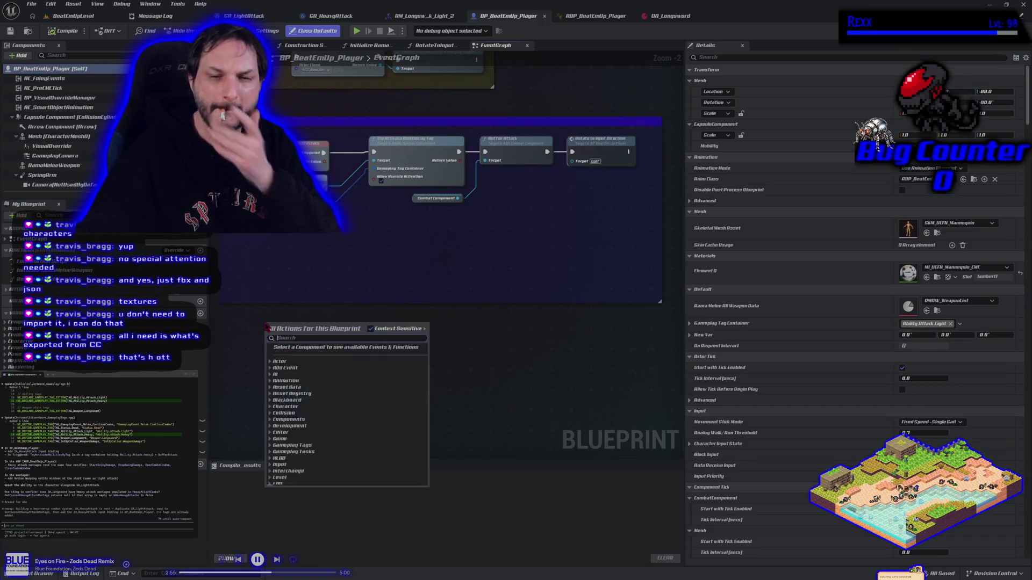
{"action": "type", "text": "heavy"}
{"action": "key", "text": "ctrl+f"}
{"action": "key", "text": "Return"}
Place the IA_HeavyAttack node, inspect the Ability.Attack.Light tag container variable, and duplicate it
{"action": "left_click_drag", "start_coordinate": [296, 341], "coordinate": [273, 340]}
{"action": "left_click_drag", "start_coordinate": [287, 260], "coordinate": [473, 189]}
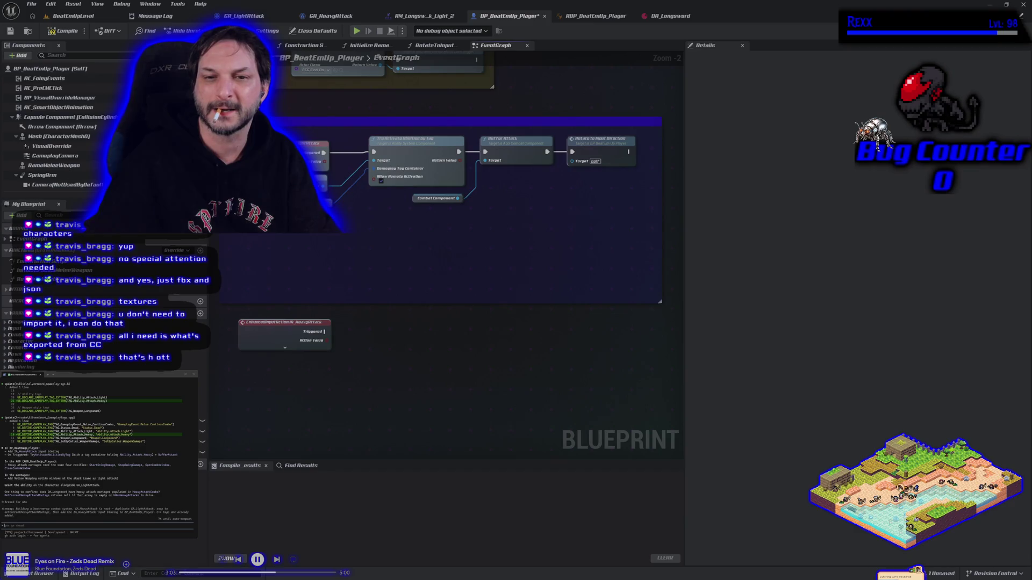
{"action": "left_click", "coordinate": [325, 203]}
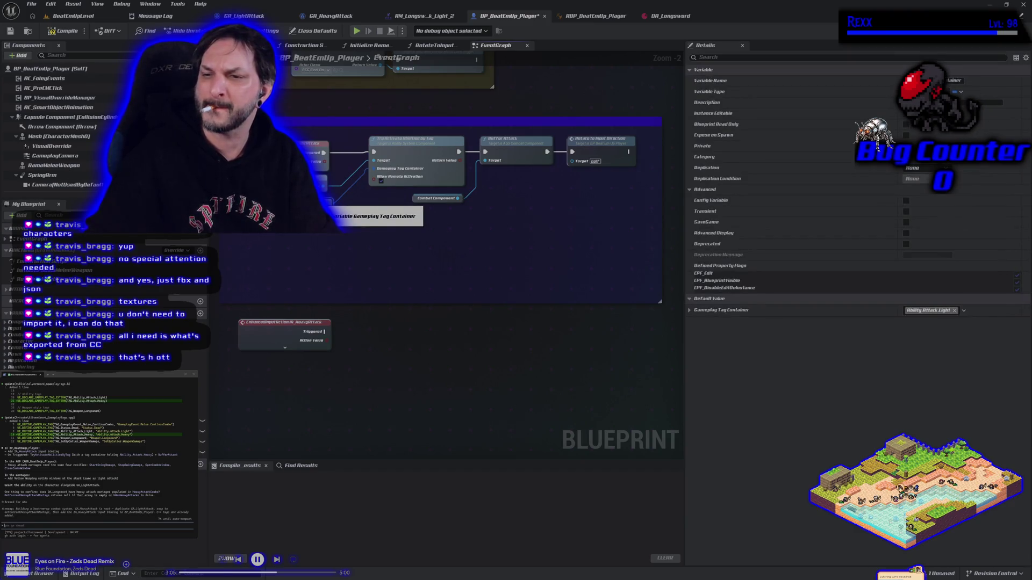
{"action": "left_click", "coordinate": [690, 311]}
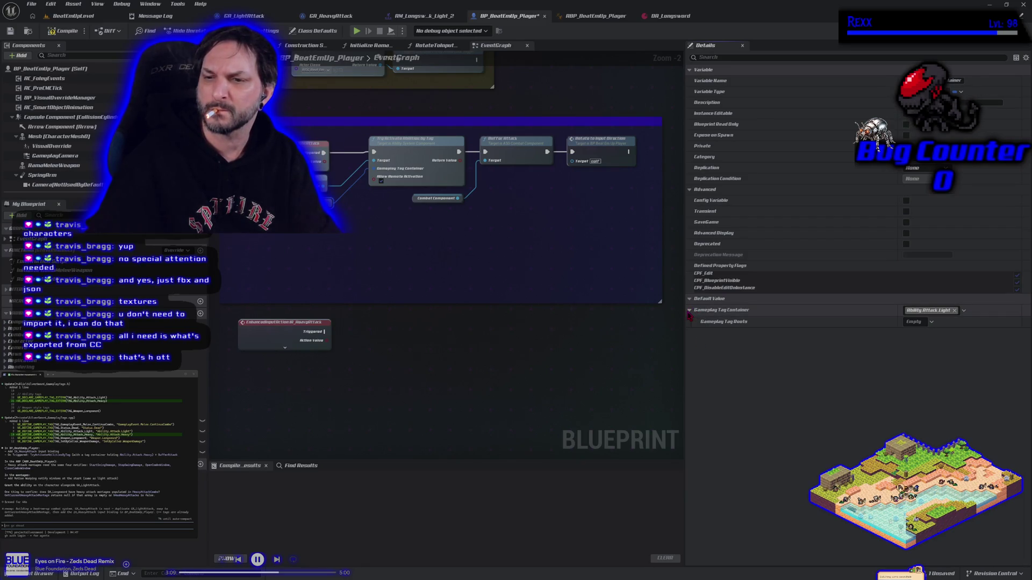
{"action": "left_click", "coordinate": [689, 312]}
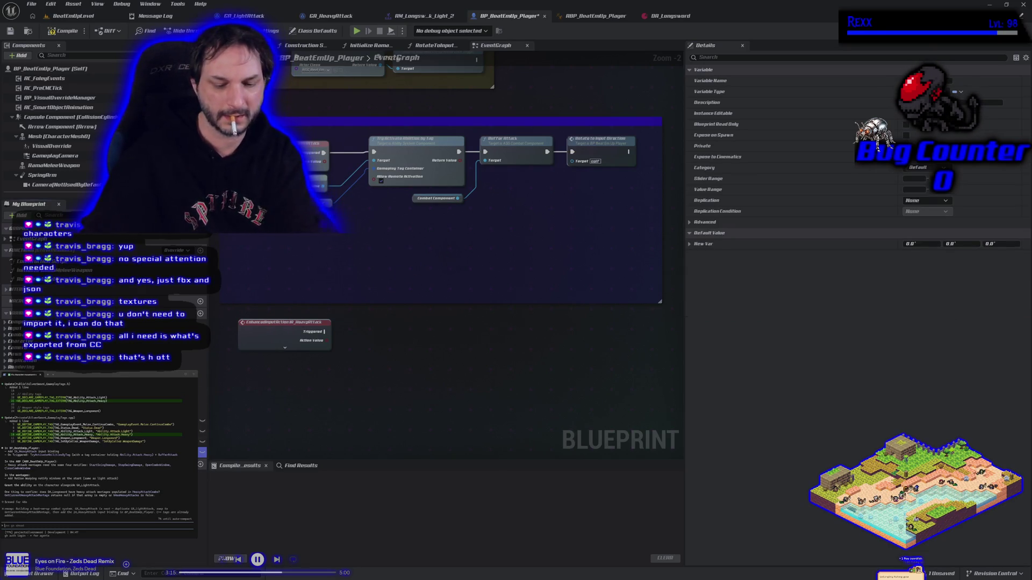
{"action": "left_click", "coordinate": [285, 322]}
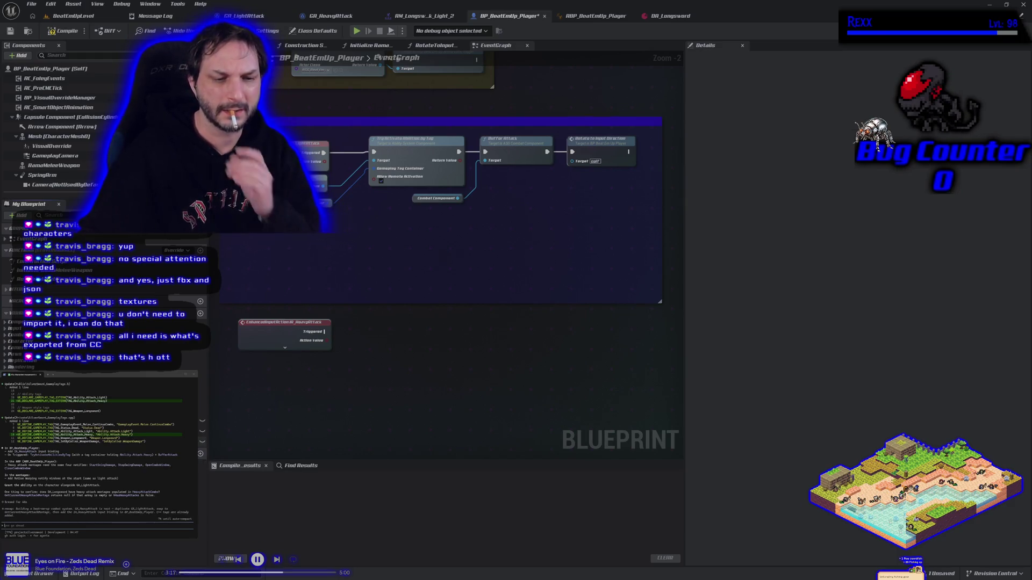
{"action": "left_click", "coordinate": [202, 431]}
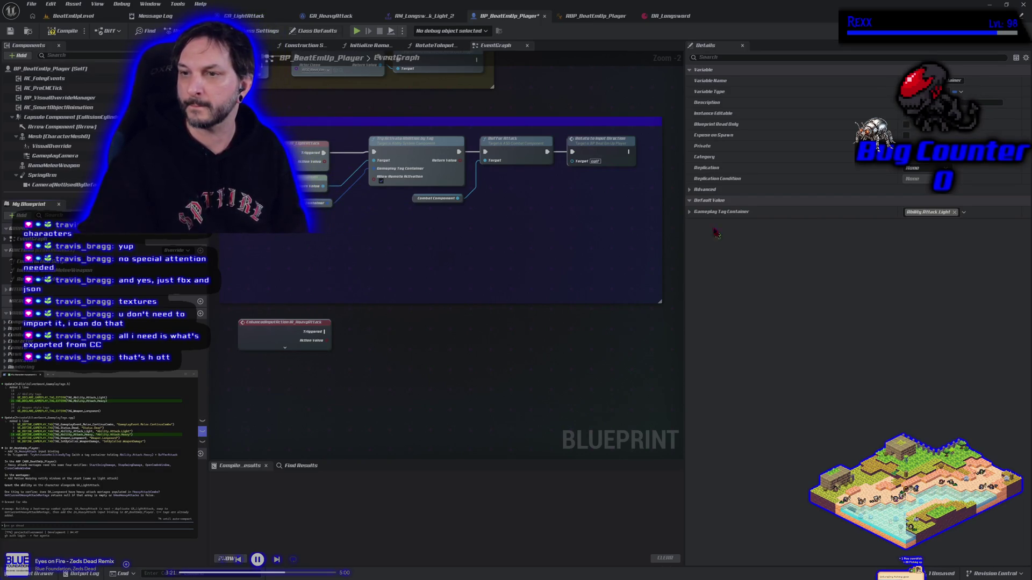
{"action": "left_click", "coordinate": [693, 214]}
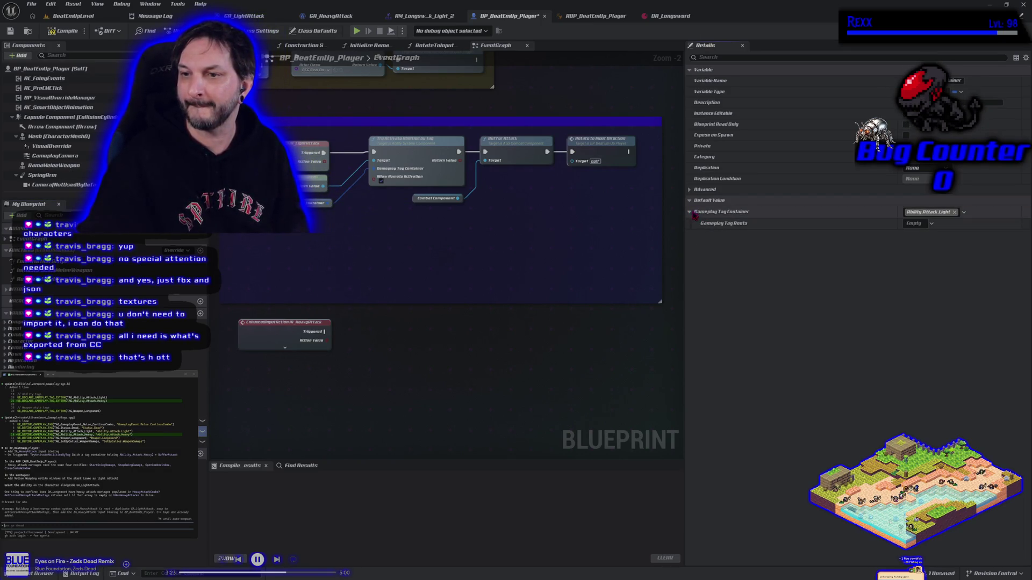
{"action": "left_click", "coordinate": [690, 214]}
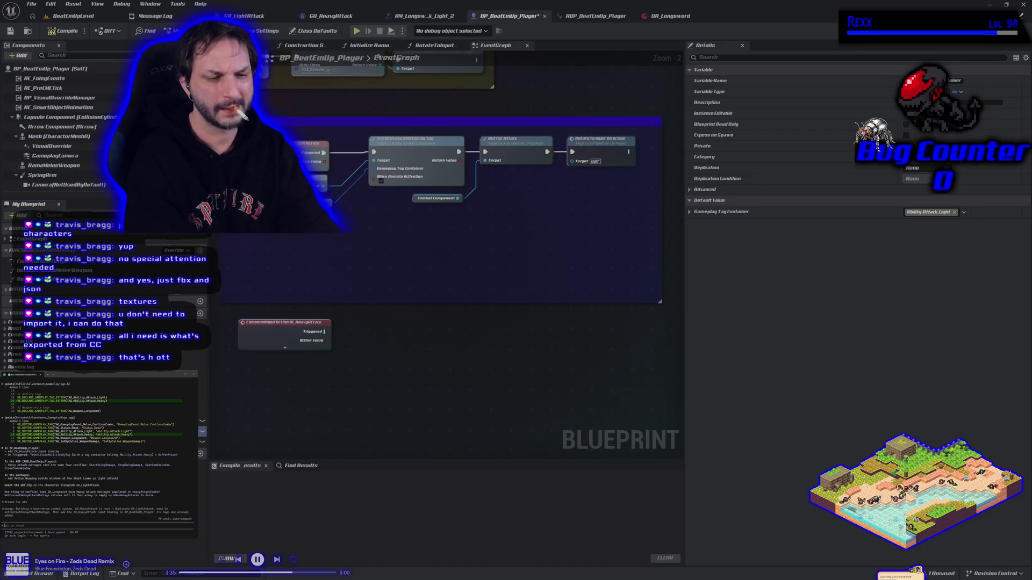
{"action": "key", "text": "Return"}
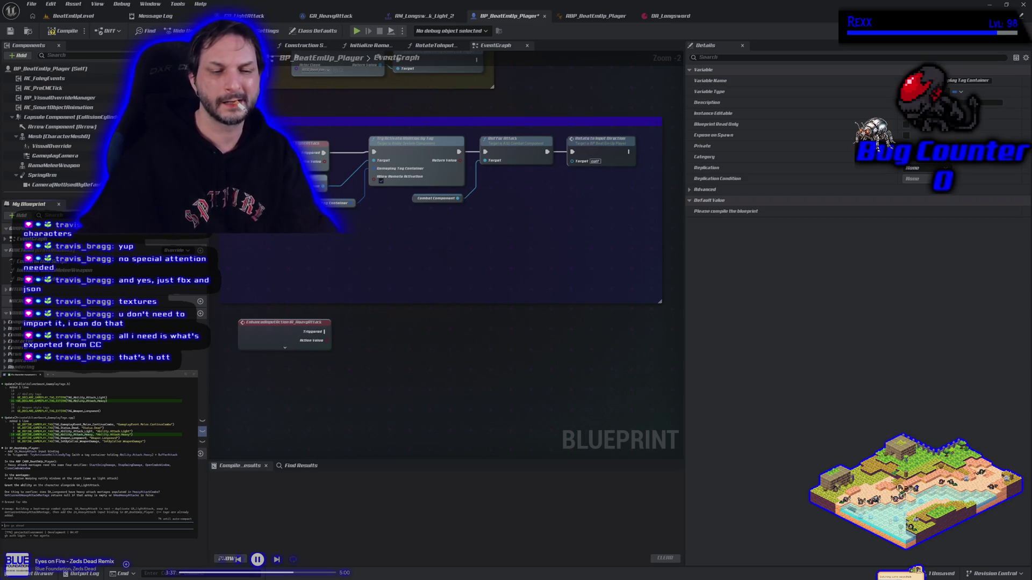
Default the duplicated HeavyAttack tag container to Ability.Attack.Heavy, then compile and save BP_BeatEmUp_Player
{"action": "type", "text": "_0"}
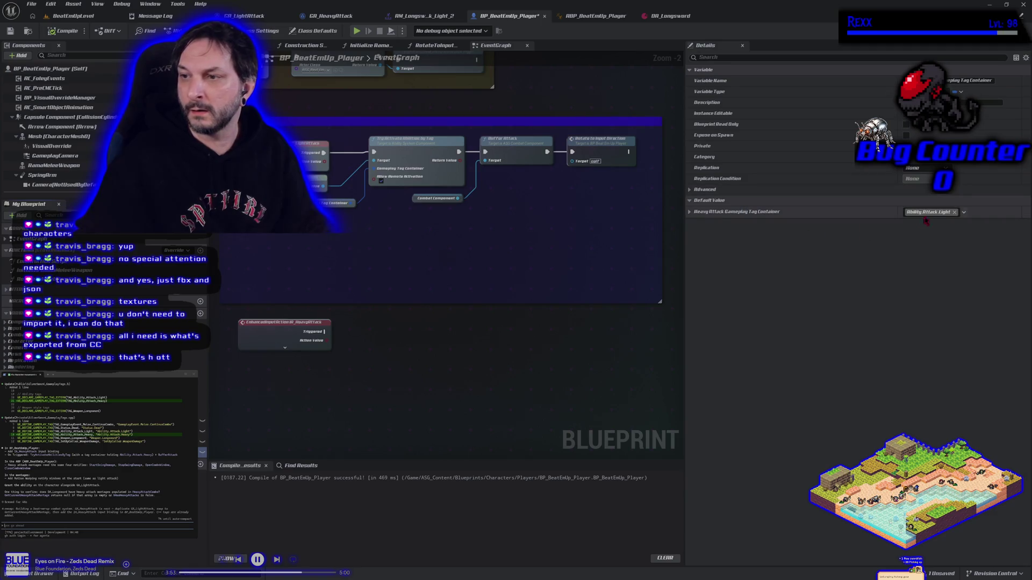
{"action": "left_click", "coordinate": [931, 212]}
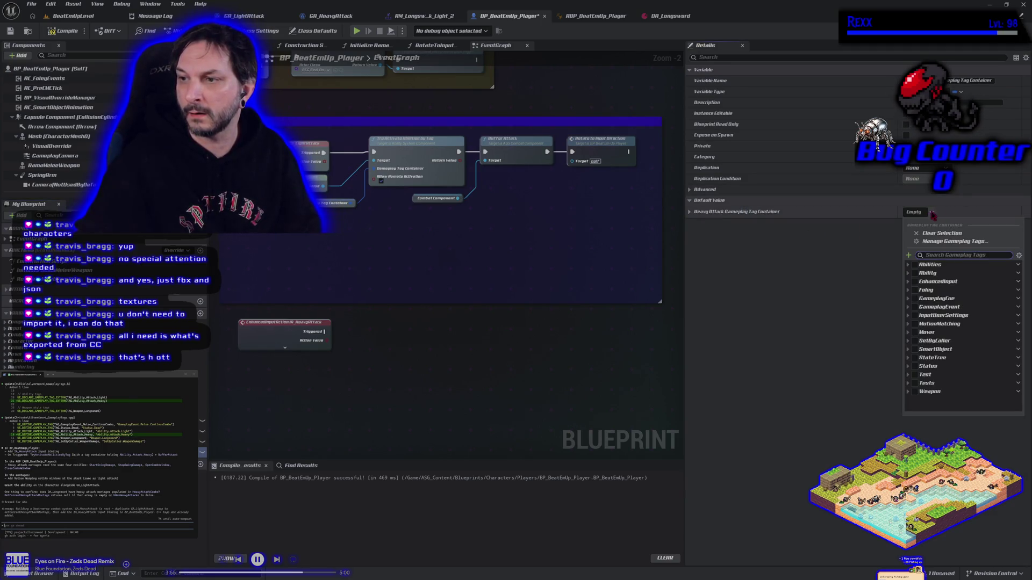
{"action": "left_click", "coordinate": [908, 274]}
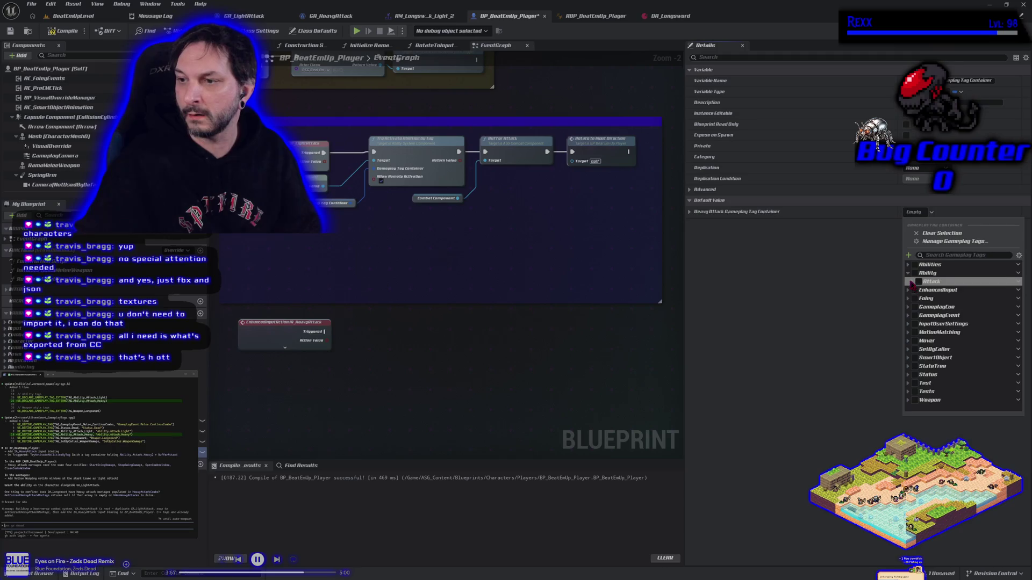
{"action": "left_click", "coordinate": [912, 282]}
{"action": "left_click", "coordinate": [923, 291]}
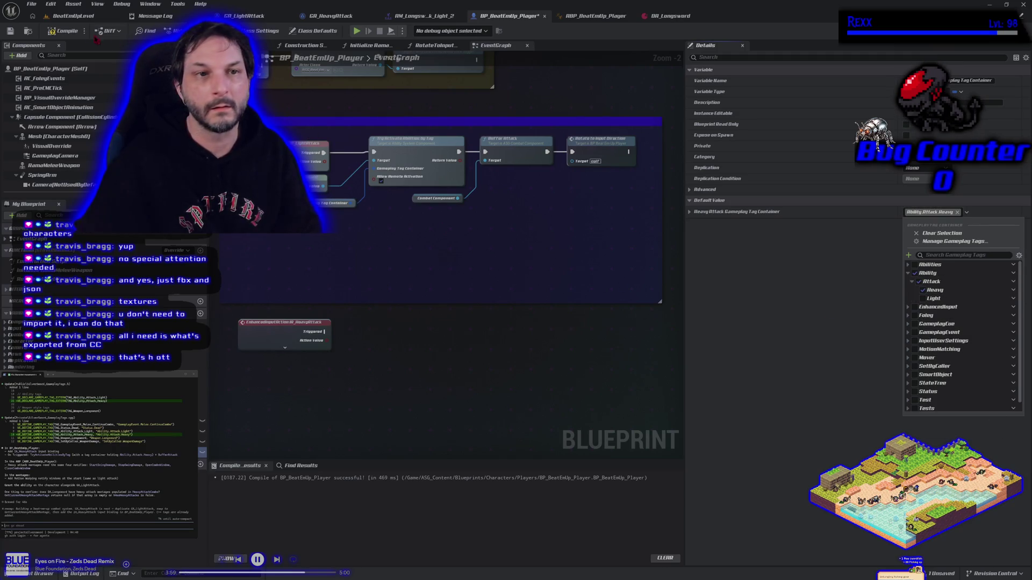
{"action": "left_click", "coordinate": [63, 30]}
{"action": "left_click", "coordinate": [11, 31]}
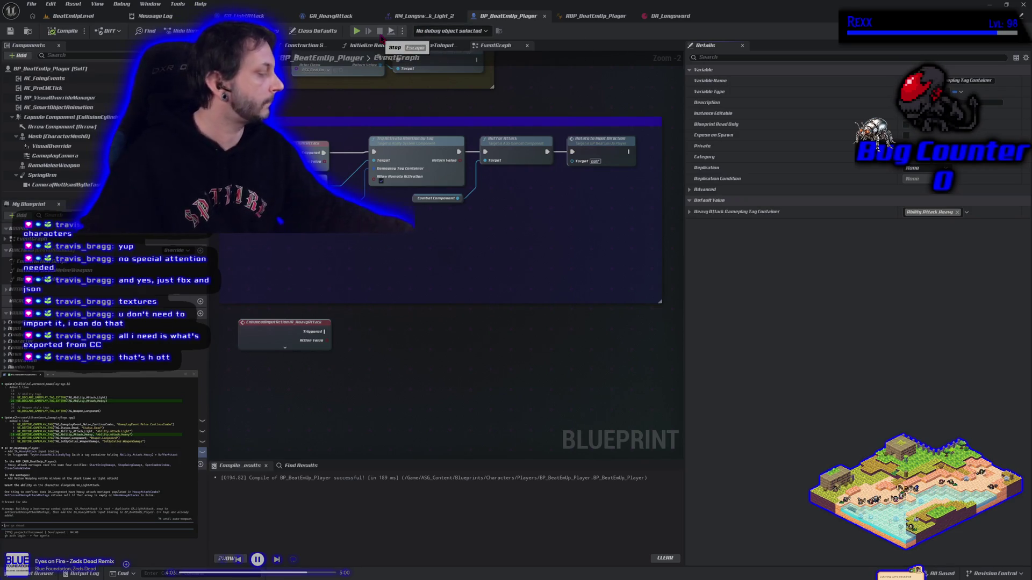
{"action": "left_click", "coordinate": [41, 573]}
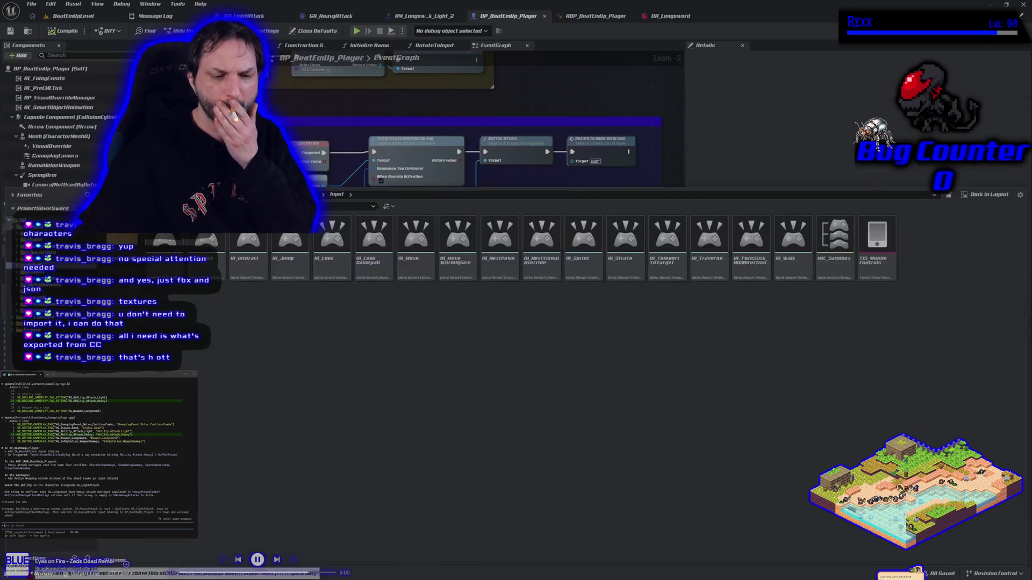
Open BP_SilverSword_PlayerState from ASG_Content > Blueprints > PlayerState, review its Ability System Component, then close it
{"action": "left_click", "coordinate": [92, 258]}
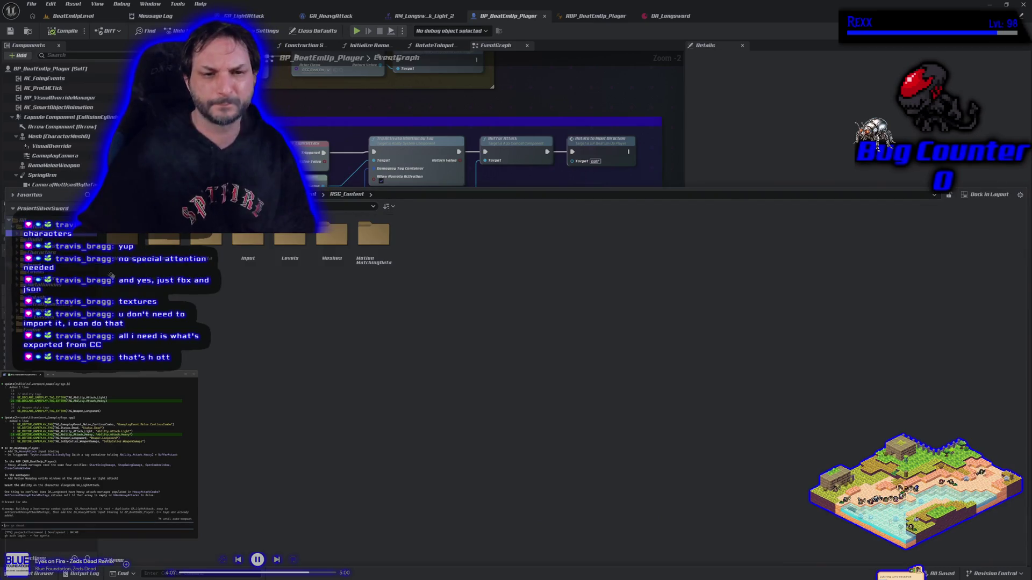
{"action": "double_click", "coordinate": [167, 263]}
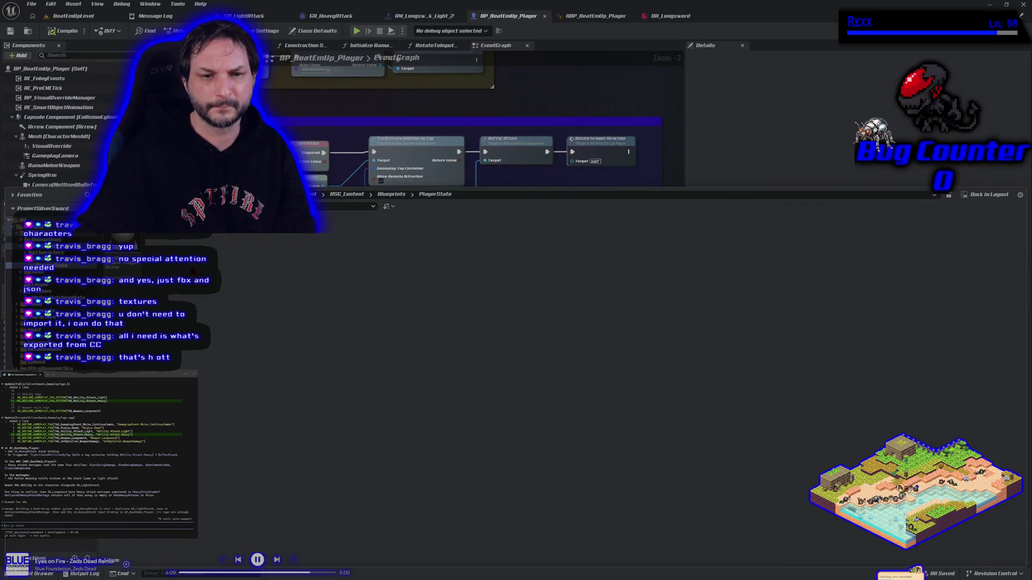
{"action": "double_click", "coordinate": [387, 235]}
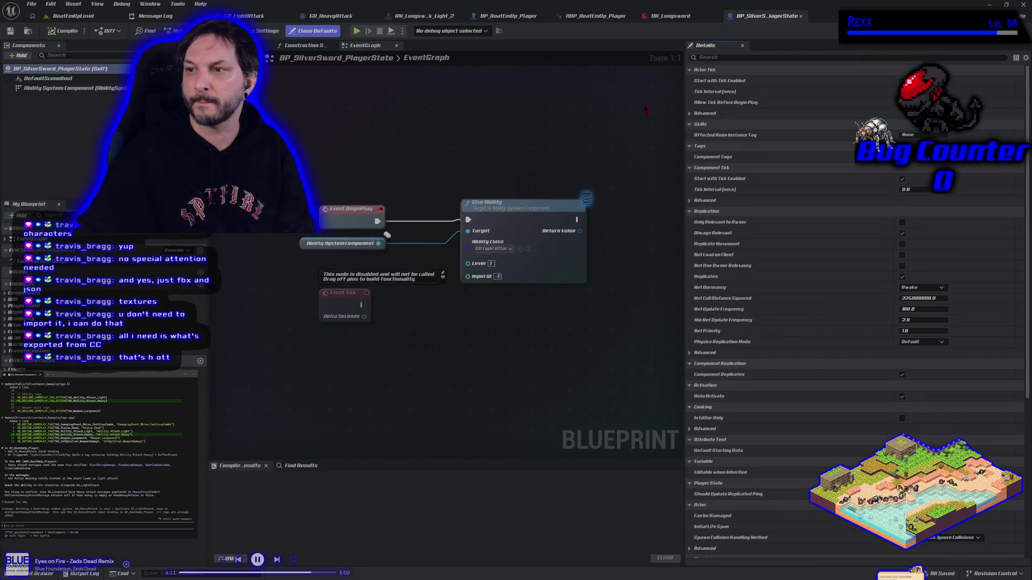
{"action": "left_click", "coordinate": [73, 88]}
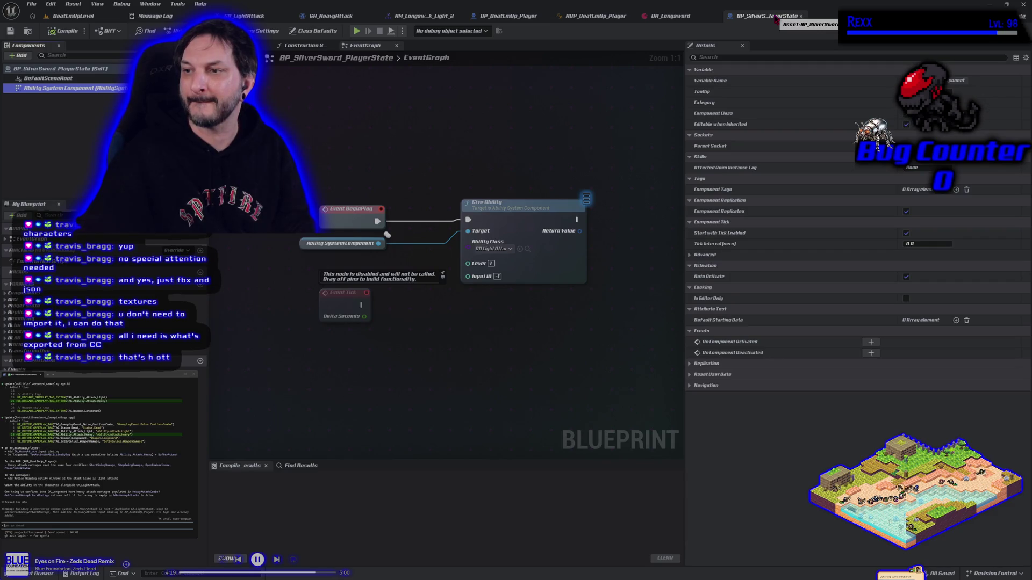
{"action": "left_click", "coordinate": [508, 16]}
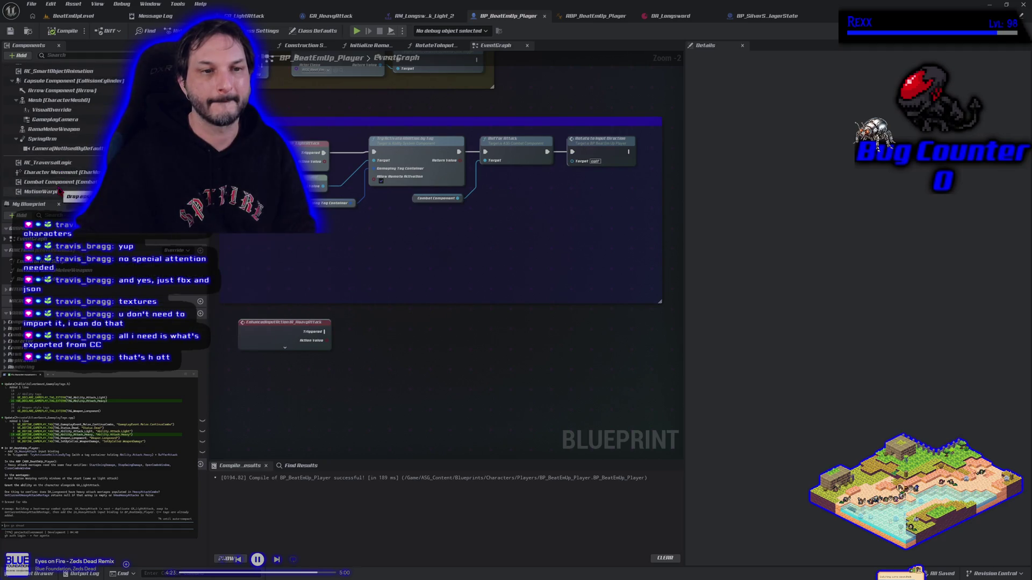
{"action": "scroll", "coordinate": [81, 179], "scroll_direction": "up", "scroll_amount": 2}
{"action": "left_click", "coordinate": [763, 16]}
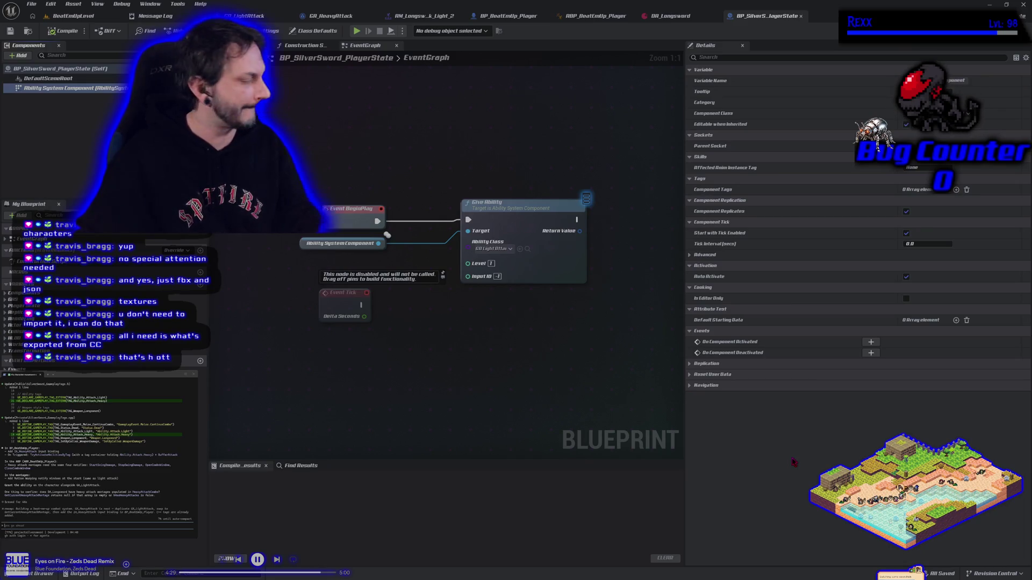
{"action": "left_click", "coordinate": [801, 17]}
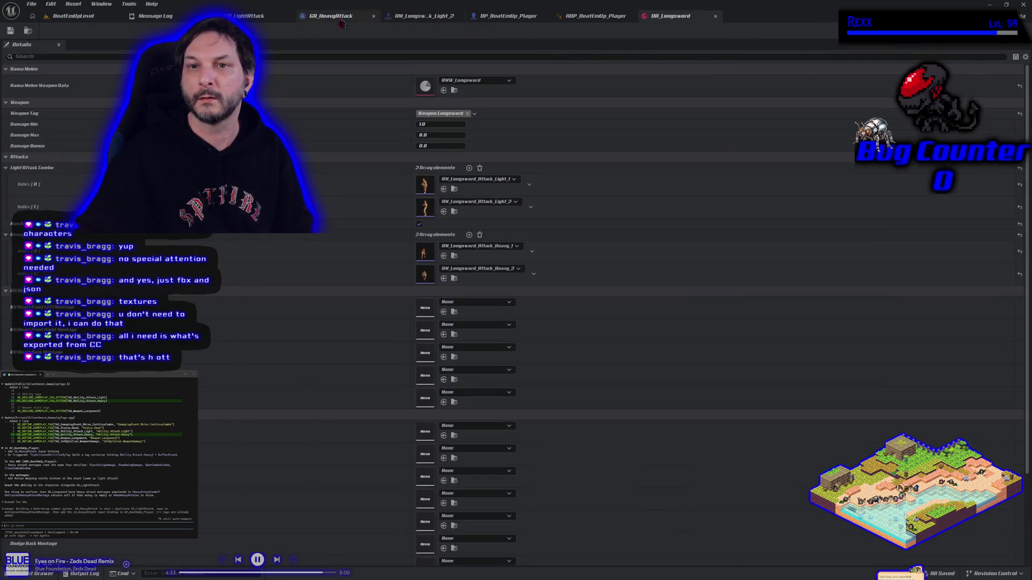
Switch GA_HeavyAttack's asset tag from Ability.Attack.Light to Ability.Attack.Heavy, then compile and save it
{"action": "left_click", "coordinate": [328, 23]}
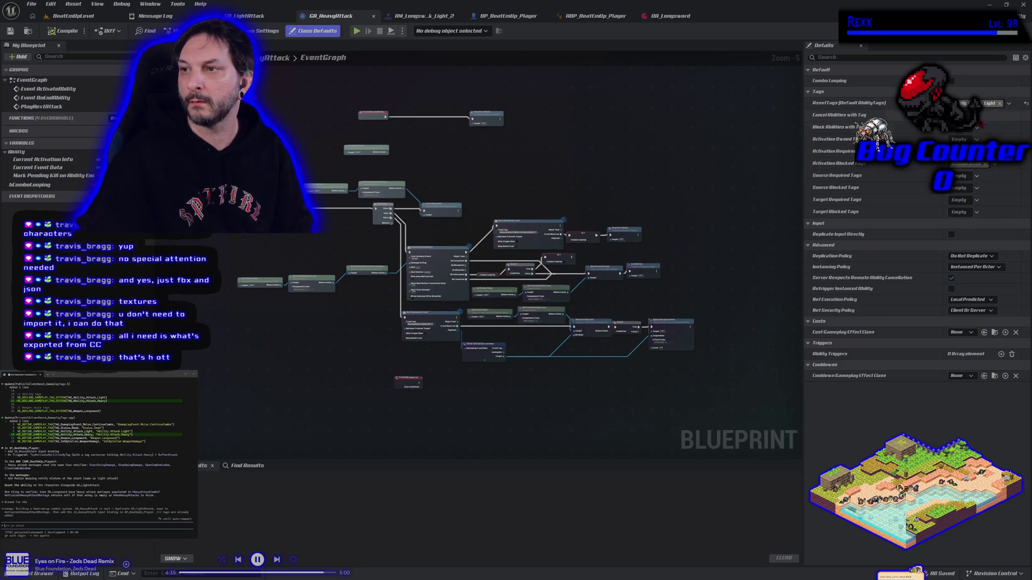
{"action": "left_click", "coordinate": [1008, 103]}
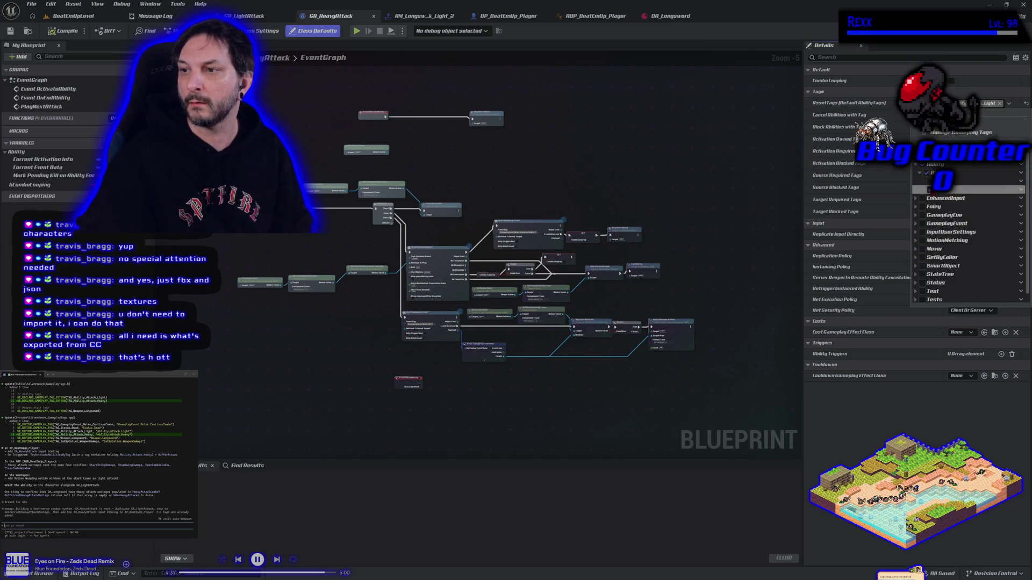
{"action": "left_click", "coordinate": [929, 181]}
{"action": "left_click", "coordinate": [928, 189]}
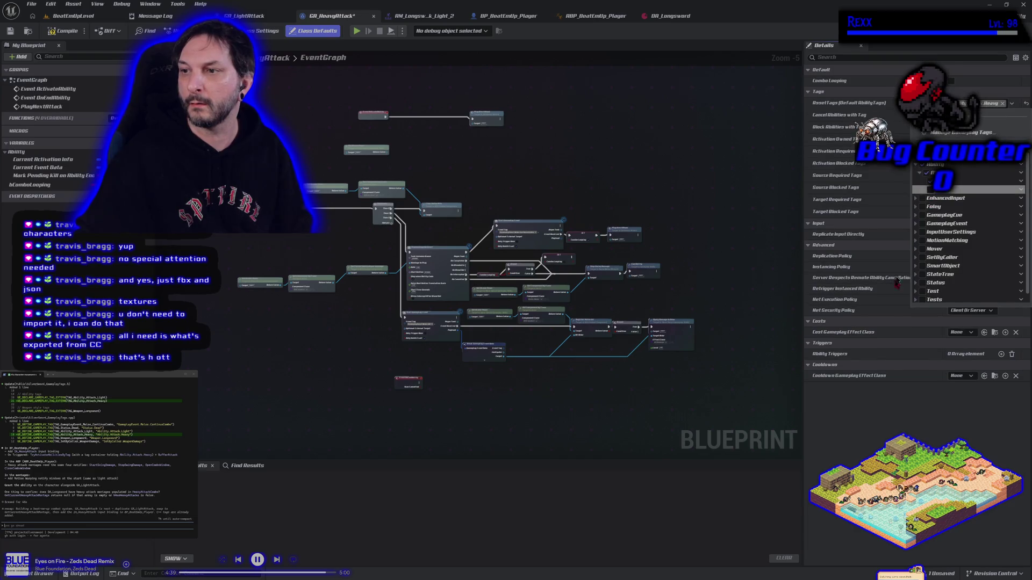
{"action": "key", "text": "Escape"}
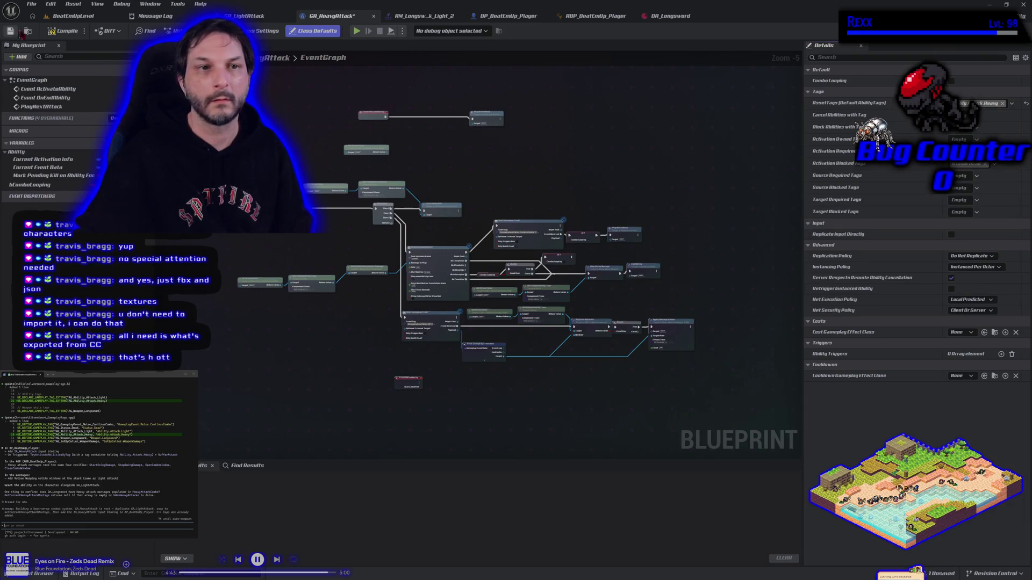
{"action": "left_click", "coordinate": [51, 34]}
{"action": "left_click", "coordinate": [11, 31]}
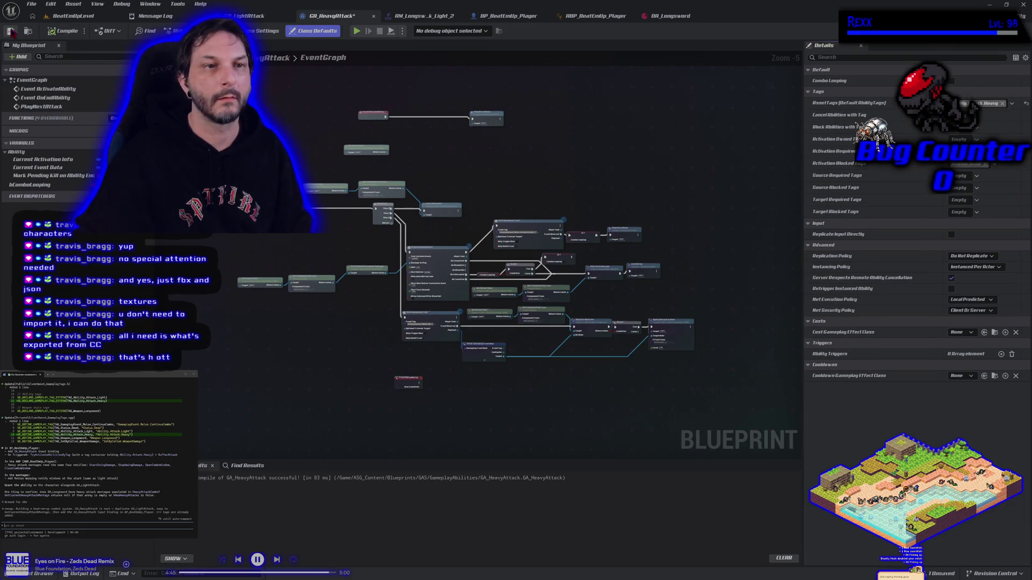
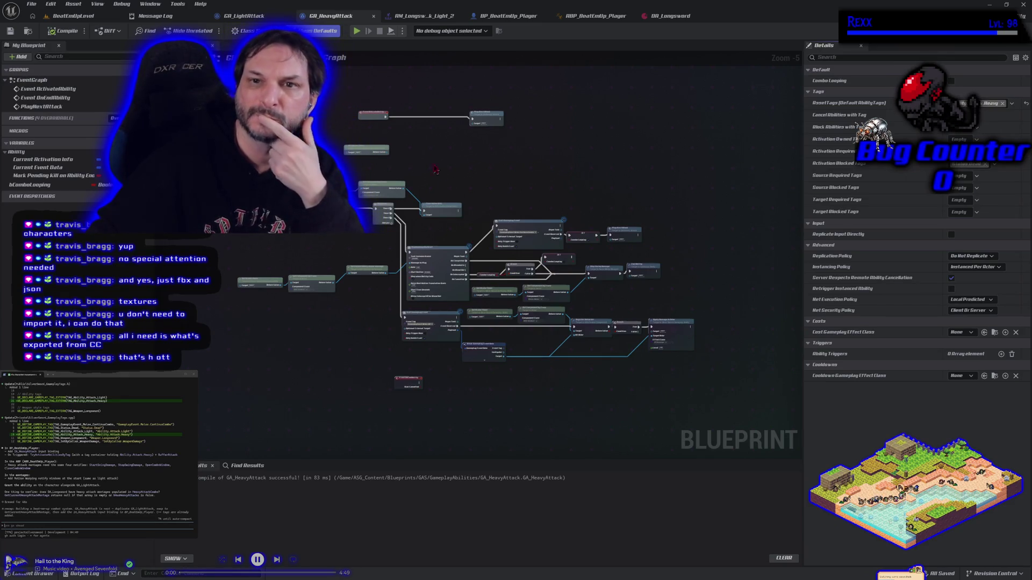
Bring BP_BeatEmUp_Player's LightAttack input nodes into view, then show the Content Drawer's PlayerState folder
{"action": "left_click", "coordinate": [508, 16]}
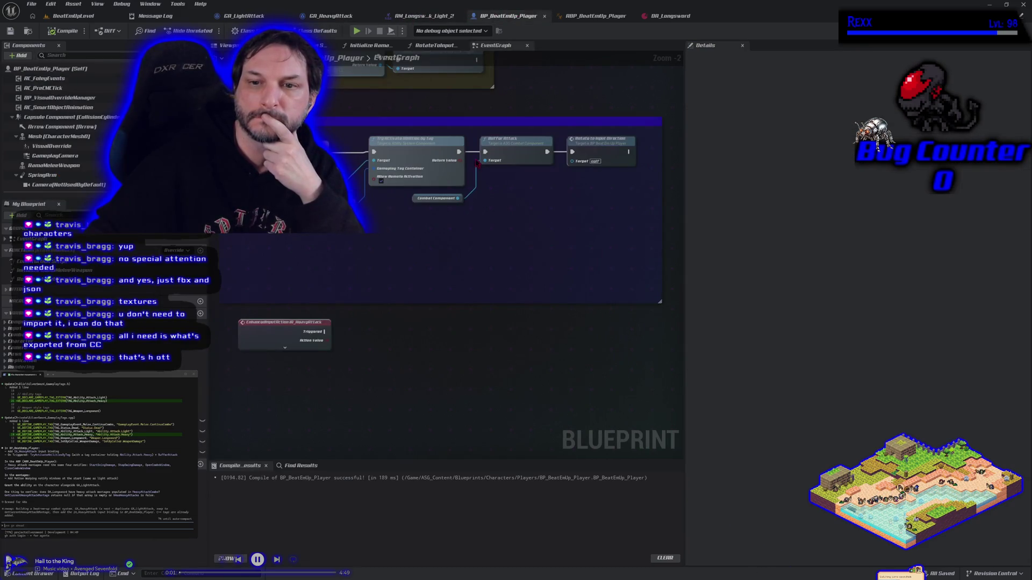
{"action": "mouse_move", "coordinate": [465, 186]}
{"action": "left_mouse_down"}
{"action": "mouse_move", "coordinate": [473, 323]}
{"action": "mouse_move", "coordinate": [491, 350]}
{"action": "left_mouse_up"}
{"action": "mouse_move", "coordinate": [483, 455]}
{"action": "left_mouse_down"}
{"action": "mouse_move", "coordinate": [462, 209]}
{"action": "mouse_move", "coordinate": [494, 245]}
{"action": "left_mouse_up"}
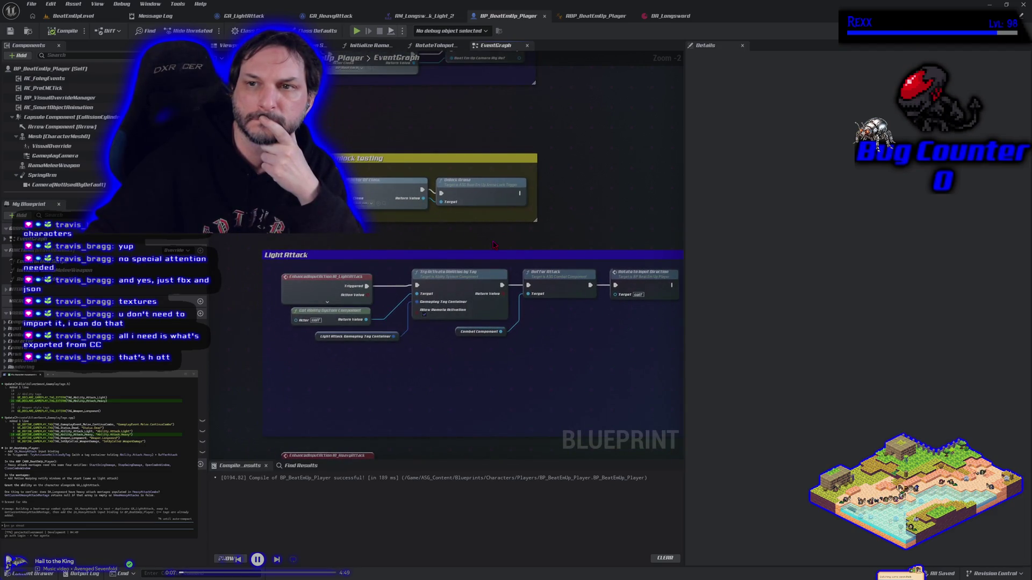
{"action": "key", "text": "ctrl+space"}
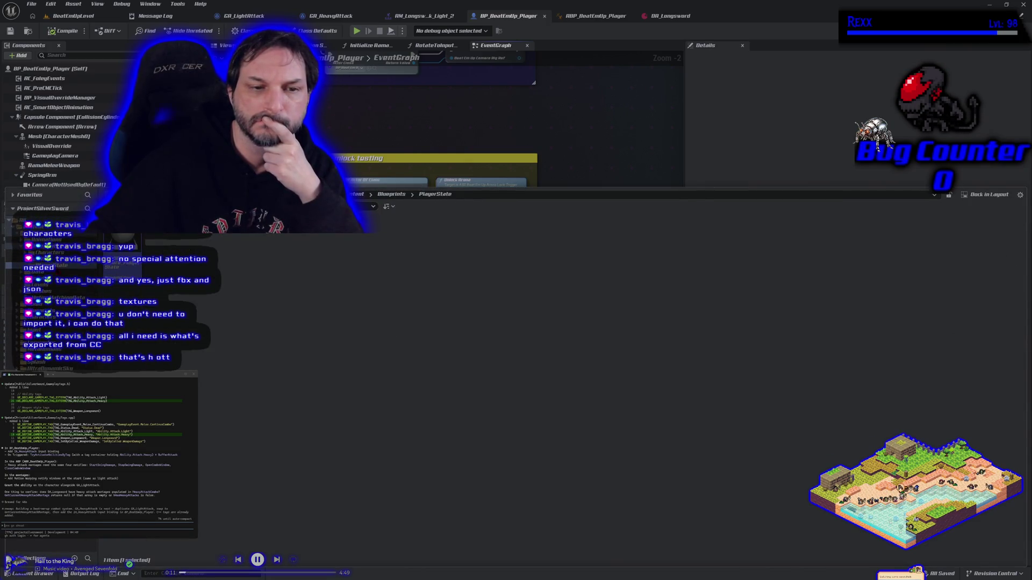
In BP_SilverSword_PlayerState, duplicate the Ability System Component and Give Ability nodes and chain them after the first
{"action": "double_click", "coordinate": [118, 272]}
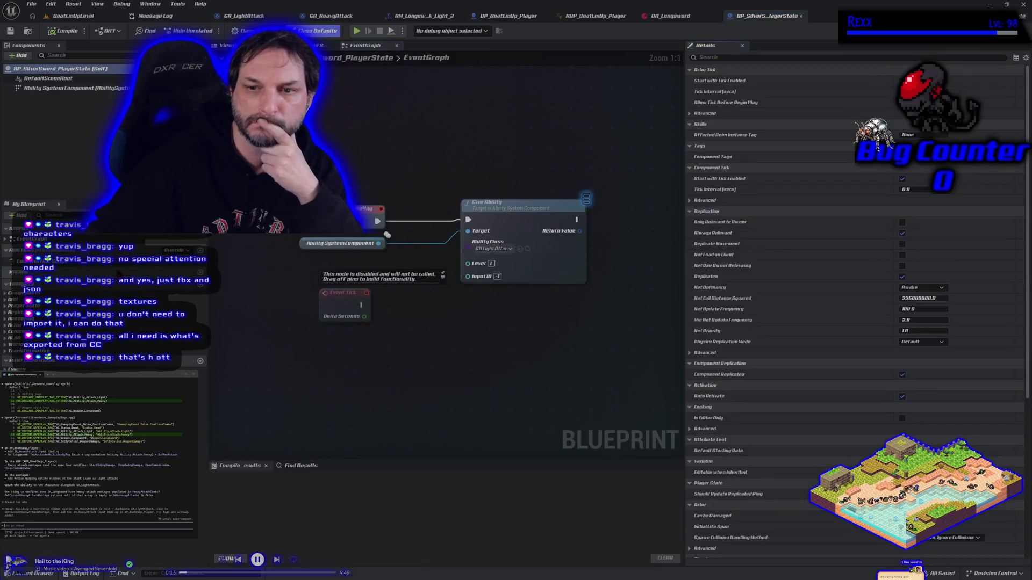
{"action": "mouse_move", "coordinate": [483, 323]}
{"action": "left_mouse_down"}
{"action": "mouse_move", "coordinate": [359, 328]}
{"action": "mouse_move", "coordinate": [413, 328]}
{"action": "left_mouse_up"}
{"action": "left_click_drag", "start_coordinate": [276, 267], "coordinate": [543, 246]}
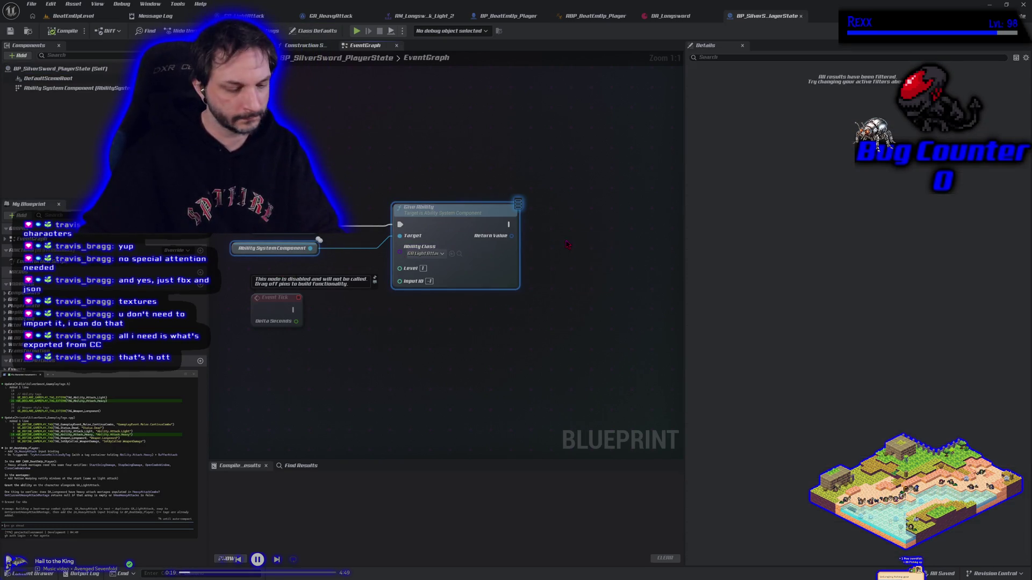
{"action": "key", "text": "ctrl+v"}
{"action": "mouse_move", "coordinate": [663, 237]}
{"action": "left_mouse_down"}
{"action": "mouse_move", "coordinate": [521, 253]}
{"action": "mouse_move", "coordinate": [567, 254]}
{"action": "left_mouse_up"}
{"action": "mouse_move", "coordinate": [373, 241]}
{"action": "left_mouse_down"}
{"action": "mouse_move", "coordinate": [553, 254]}
{"action": "mouse_move", "coordinate": [580, 237]}
{"action": "left_mouse_up"}
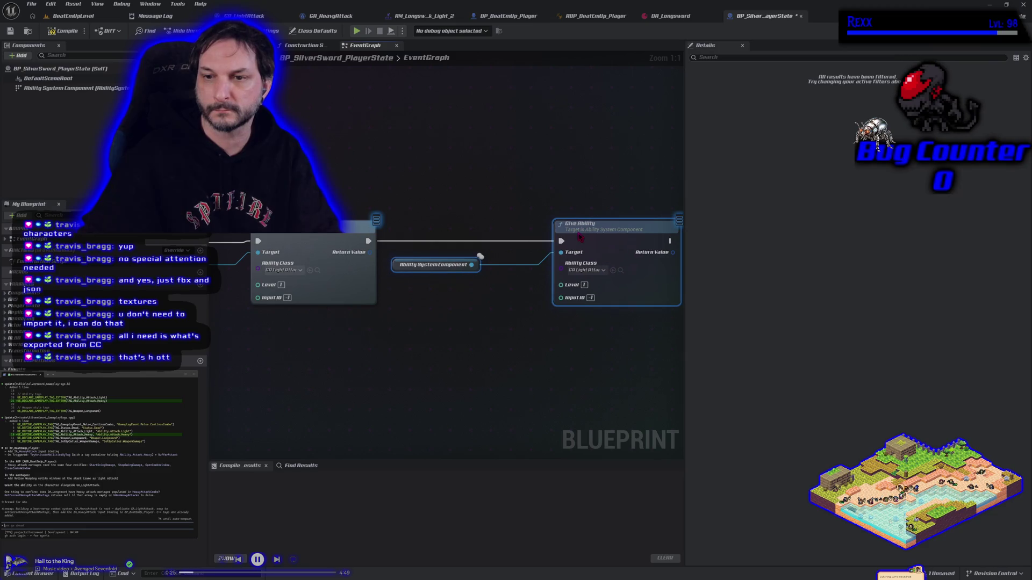
Make the new Give Ability node grant GA_HeavyAttack, compile, and return to BeatEmUpLevel
{"action": "left_click", "coordinate": [586, 270]}
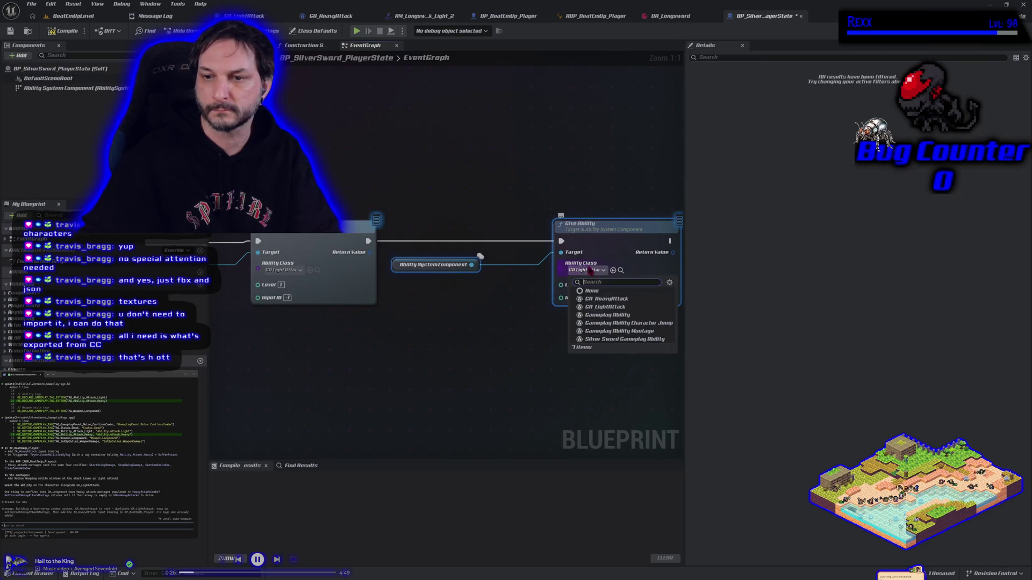
{"action": "left_click", "coordinate": [596, 298]}
{"action": "left_click", "coordinate": [63, 30]}
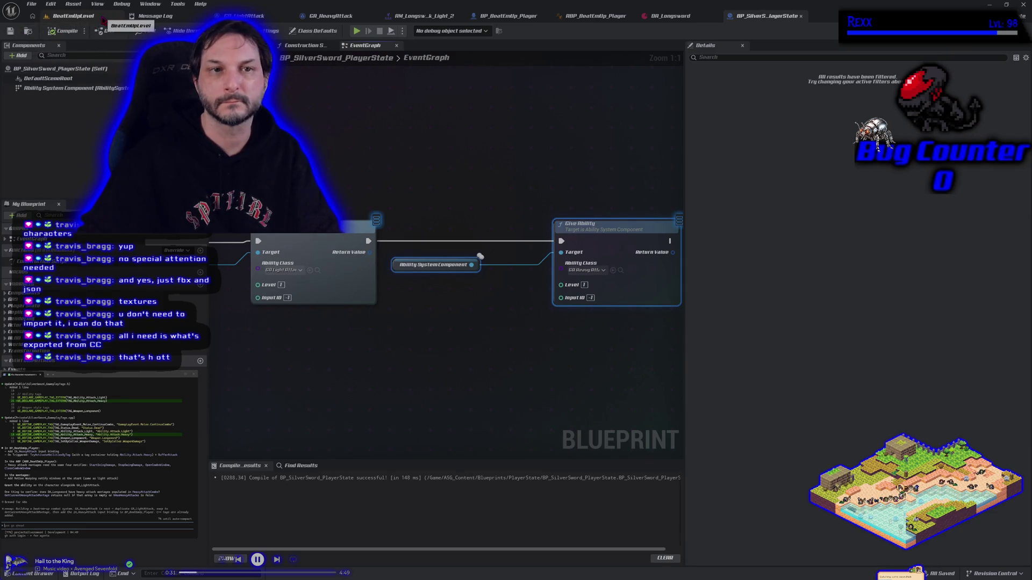
{"action": "left_click", "coordinate": [73, 15]}
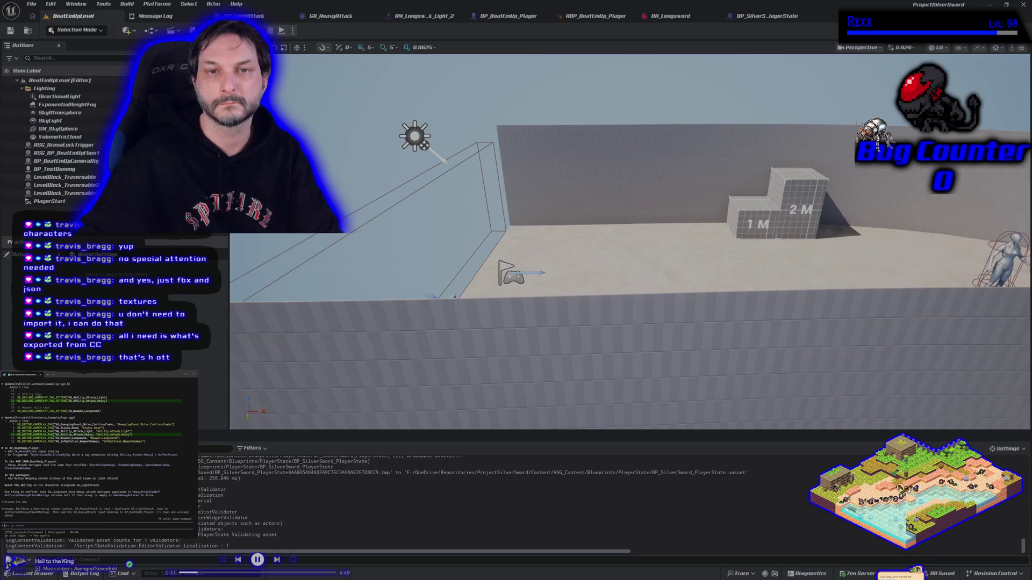
Play-test the sword attacks, then switch to GA_HeavyAttack and on to BP_BeatEmUp_Player
{"action": "key", "text": "alt+p"}
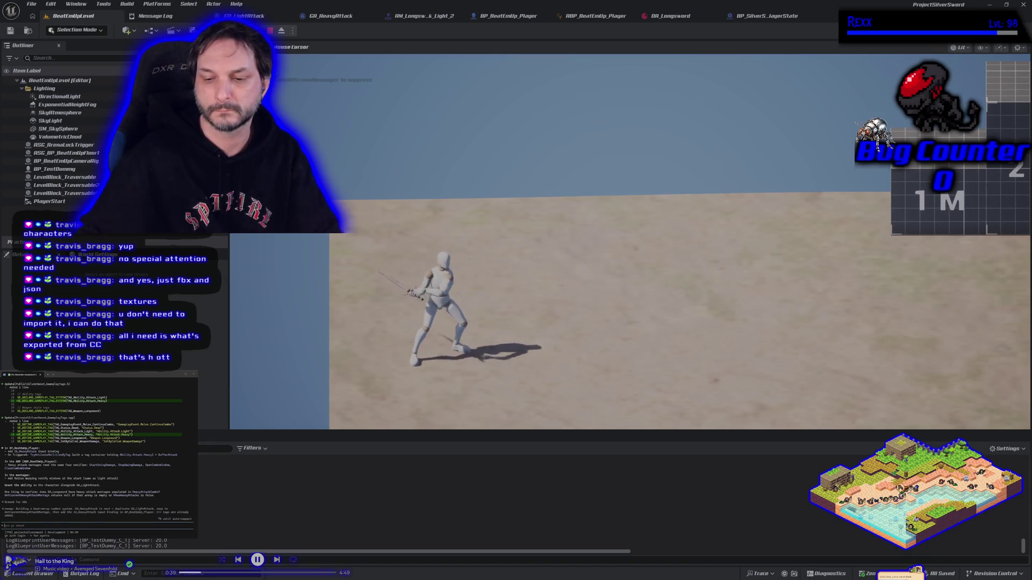
{"action": "key", "text": "Escape"}
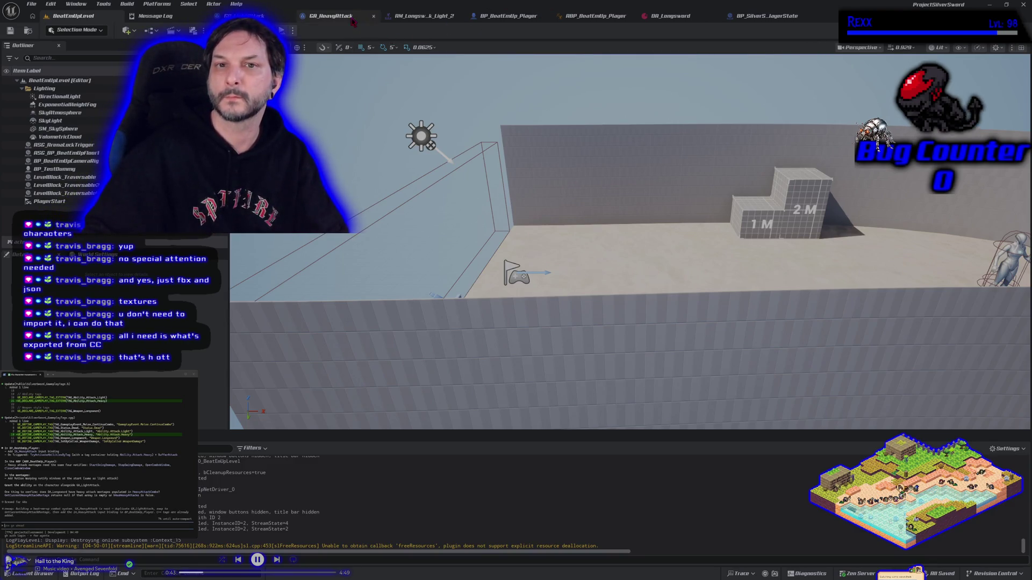
{"action": "left_click", "coordinate": [333, 15]}
{"action": "left_click", "coordinate": [509, 16]}
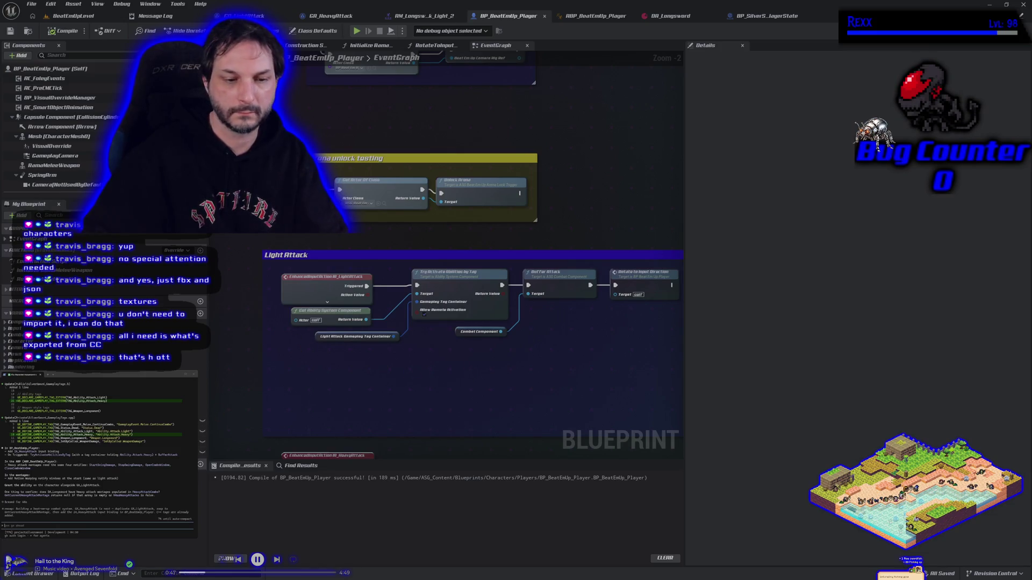
Plug the Heavy Attack Gameplay Tag Container into the chain, then compile and save BP_BeatEmUp_Player
{"action": "mouse_move", "coordinate": [203, 452]}
{"action": "left_mouse_down"}
{"action": "mouse_move", "coordinate": [280, 361]}
{"action": "mouse_move", "coordinate": [316, 336]}
{"action": "left_mouse_up"}
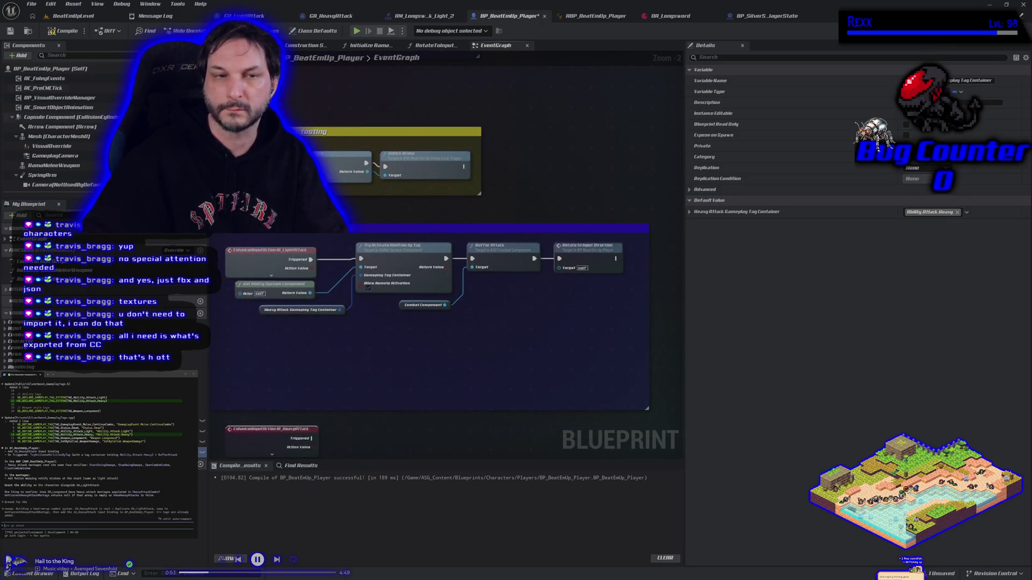
{"action": "left_click", "coordinate": [64, 31]}
{"action": "left_click", "coordinate": [9, 31]}
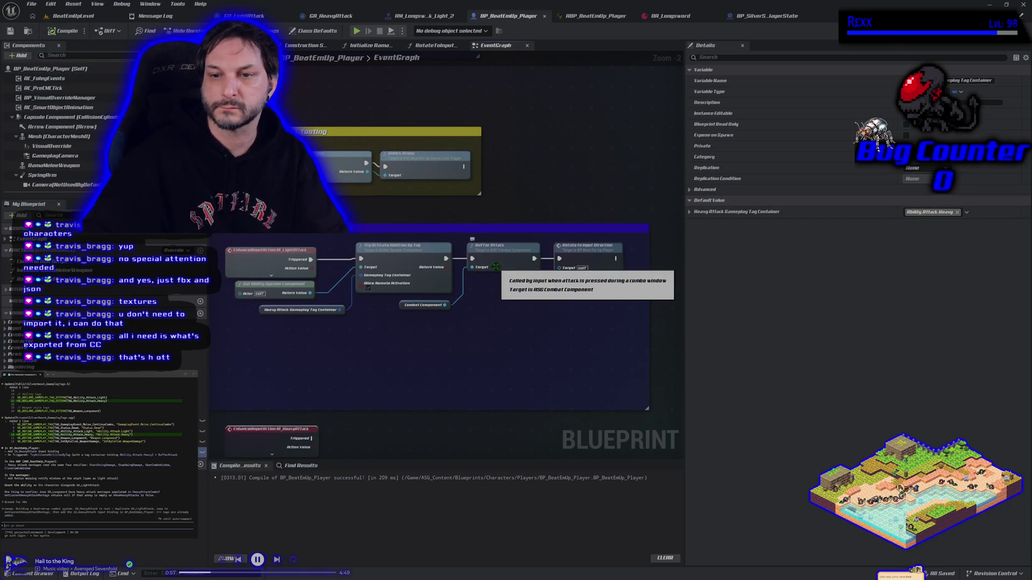
{"action": "left_click", "coordinate": [495, 266]}
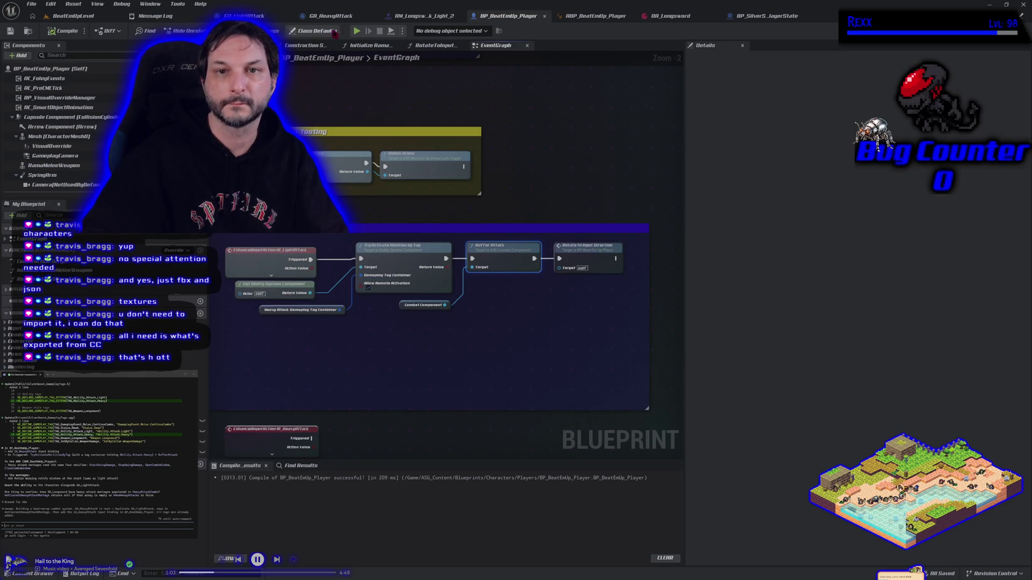
Return to BeatEmUpLevel and play-test the attacks
{"action": "left_click", "coordinate": [73, 4]}
{"action": "left_click", "coordinate": [56, 16]}
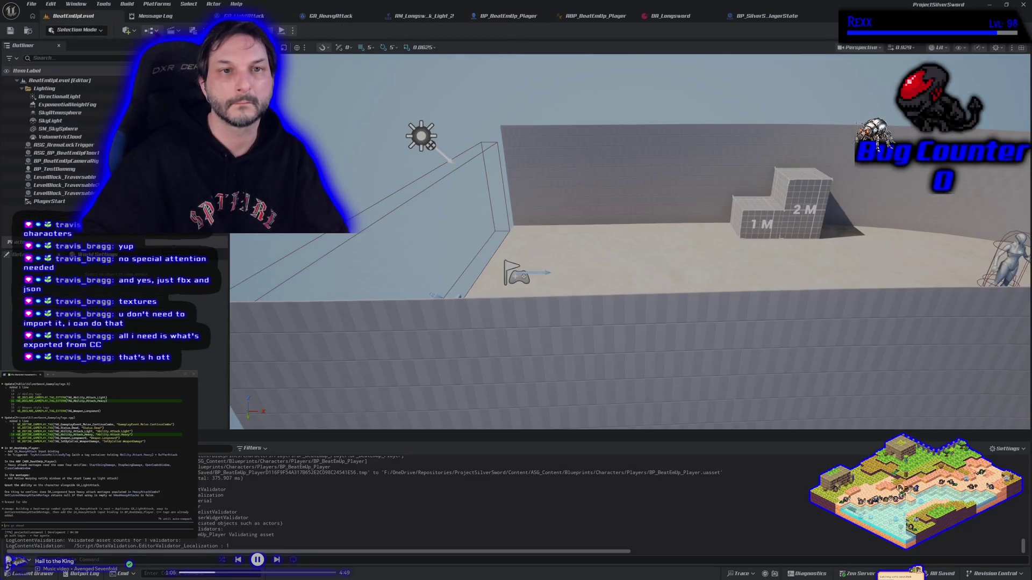
{"action": "key", "text": "alt+p"}
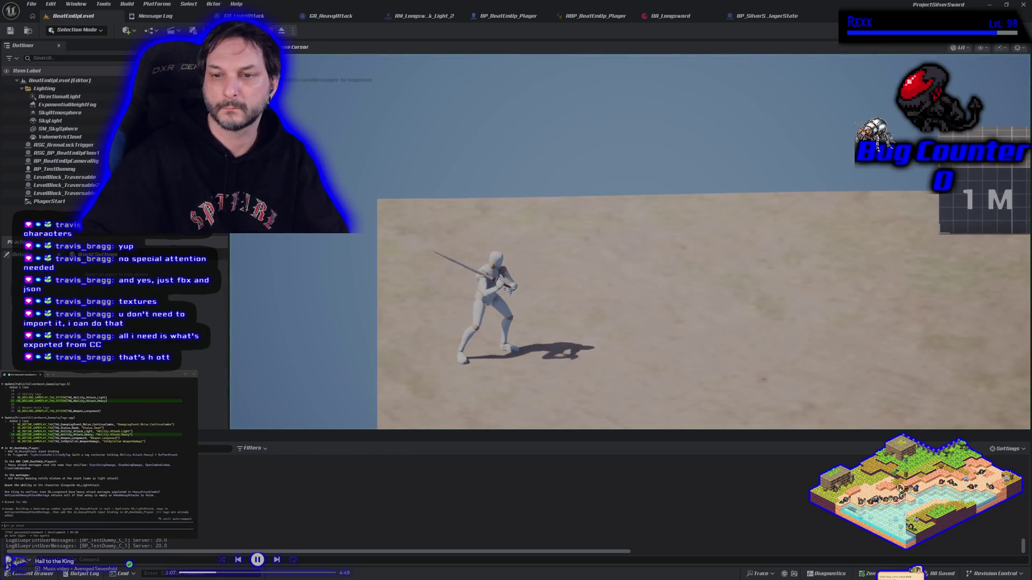
{"action": "key", "text": "Escape"}
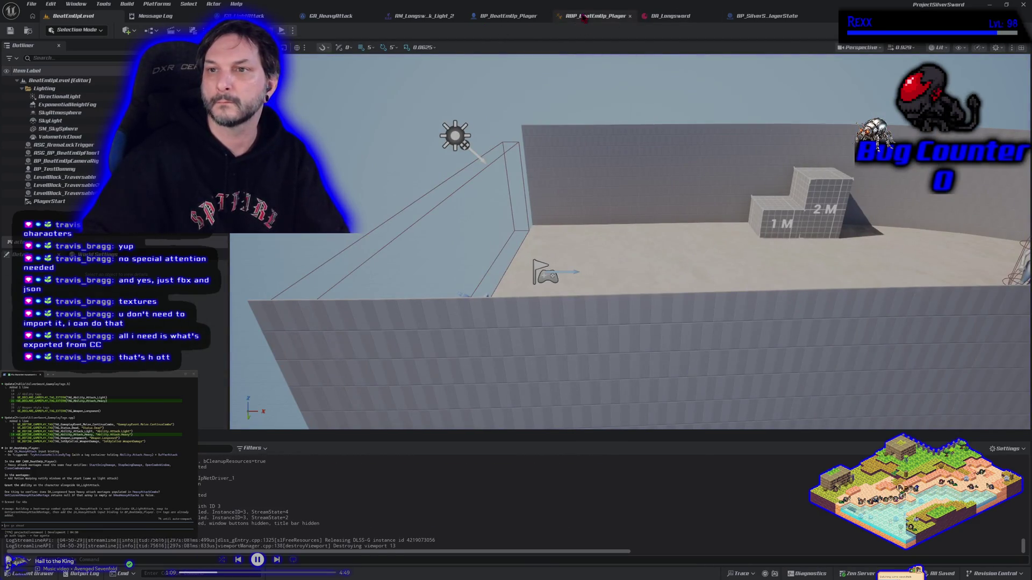
Bring the HeavyAttack event into view and place a Light Attack tag container getter near it
{"action": "left_click", "coordinate": [495, 16]}
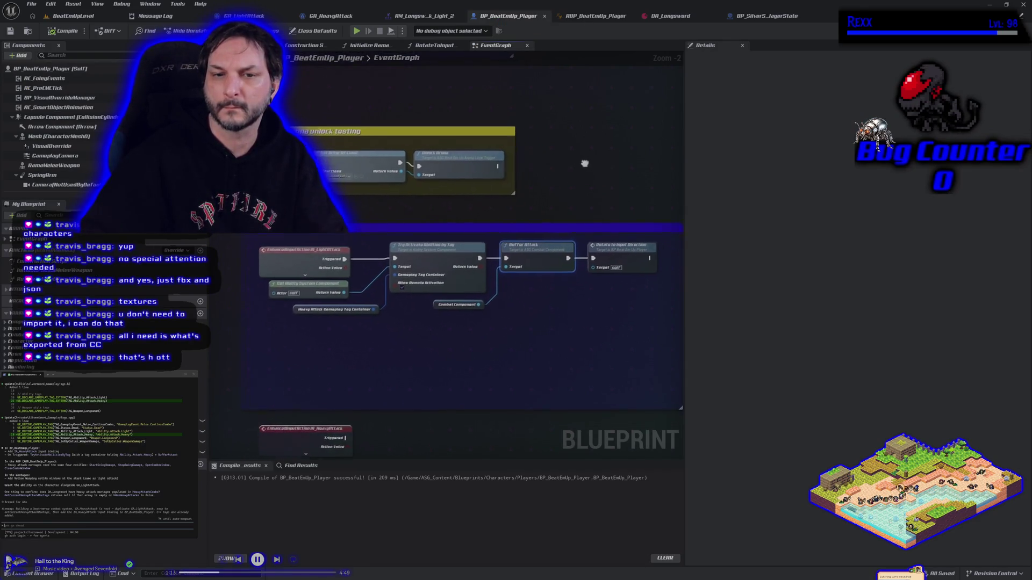
{"action": "left_click_drag", "start_coordinate": [590, 166], "coordinate": [511, 246]}
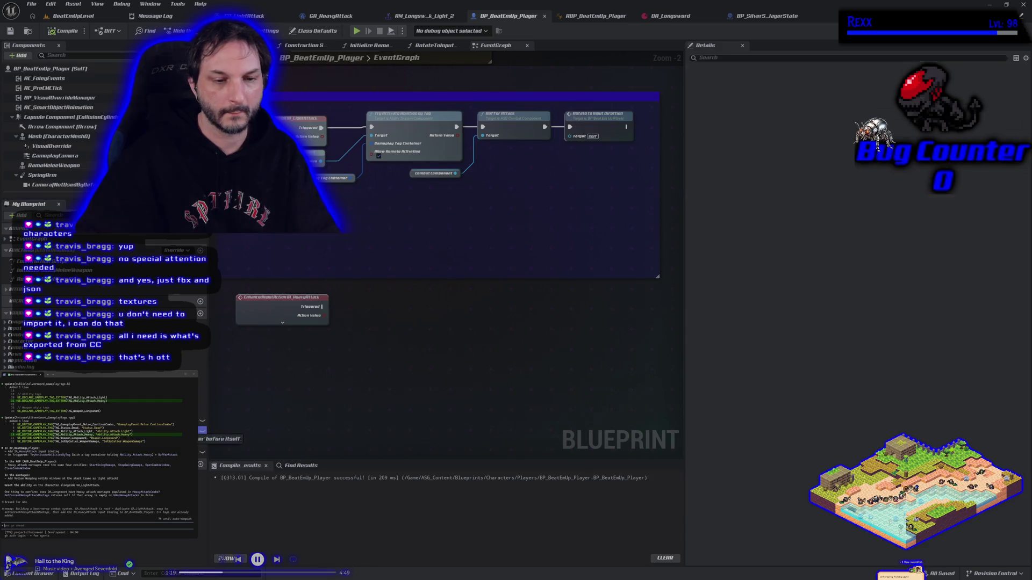
{"action": "left_click_drag", "start_coordinate": [324, 193], "coordinate": [459, 188]}
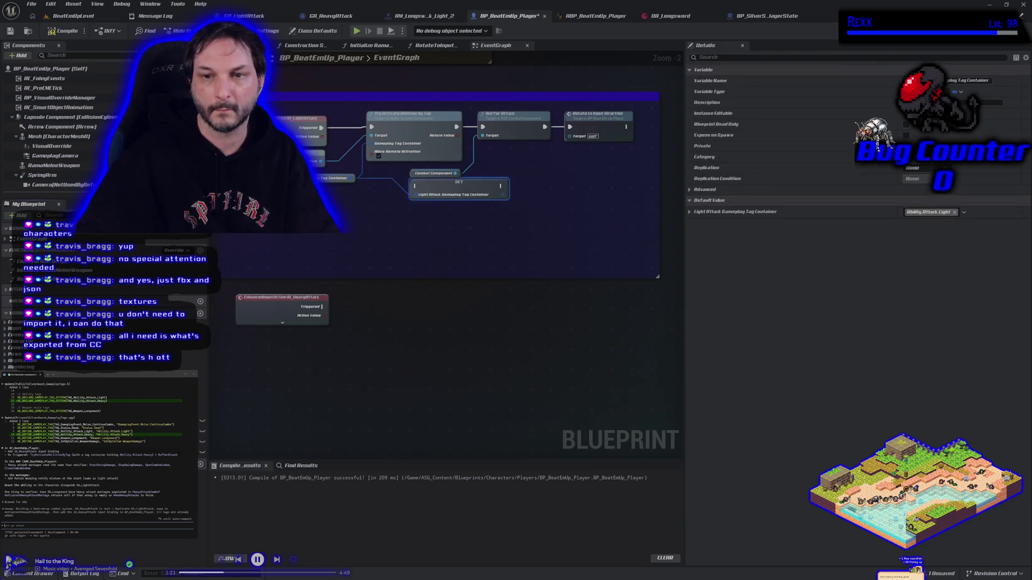
{"action": "key", "text": "ctrl+z"}
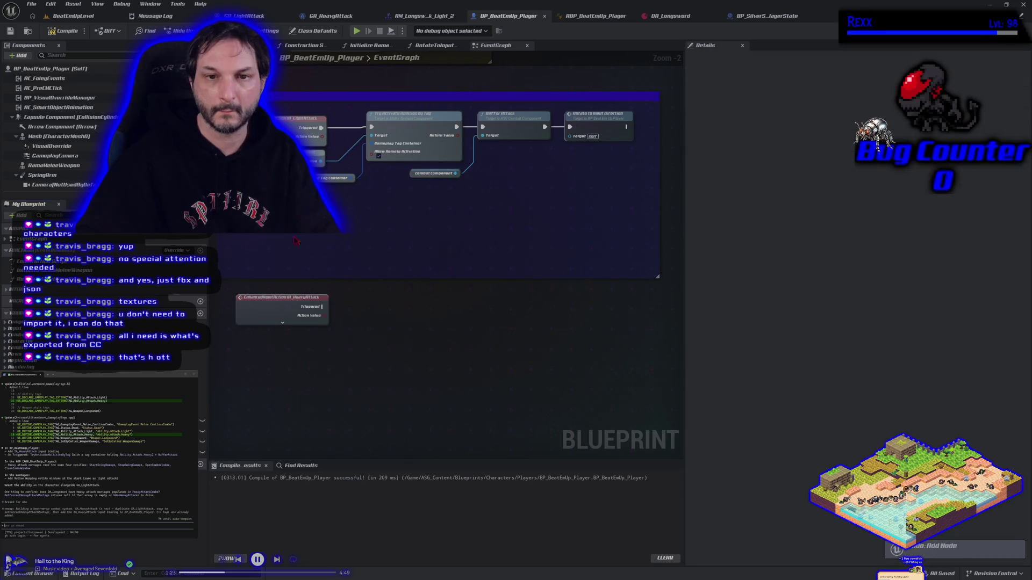
{"action": "left_click_drag", "start_coordinate": [201, 431], "coordinate": [322, 194]}
{"action": "left_click", "coordinate": [344, 192]}
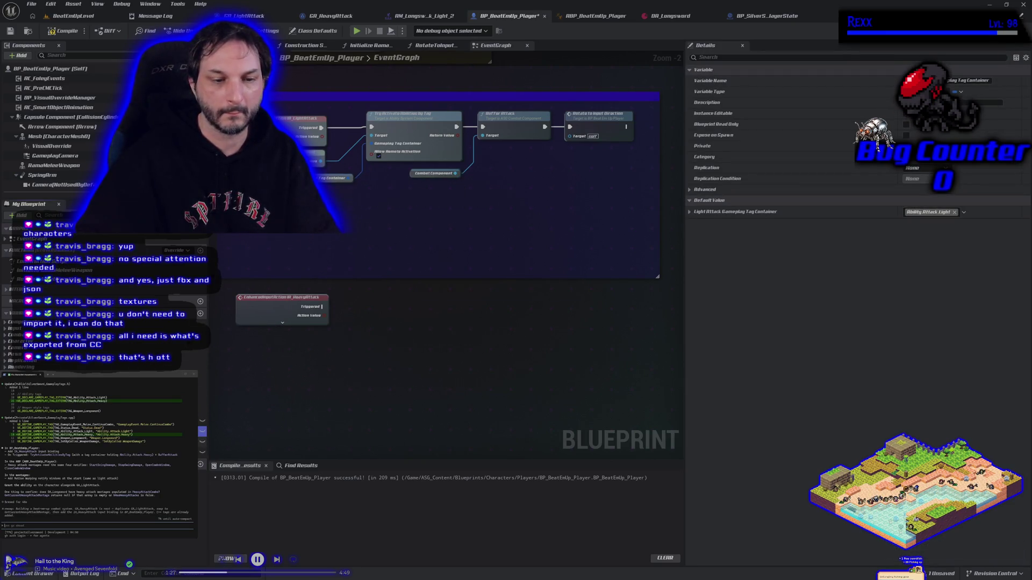
Paste a copy of the Try Activate Abilities chain, wire it to HeavyAttack, and feed the Heavy Attack tag container
{"action": "left_click", "coordinate": [400, 138]}
{"action": "left_click", "coordinate": [414, 175], "text": "ctrl"}
{"action": "left_click", "coordinate": [504, 135], "text": "ctrl"}
{"action": "left_click", "coordinate": [603, 121], "text": "ctrl"}
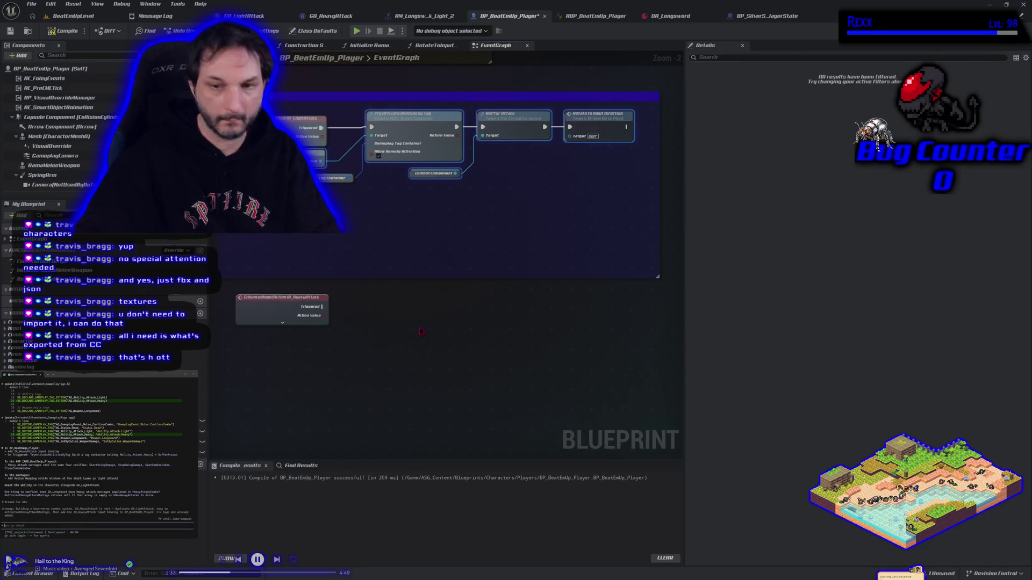
{"action": "key", "text": "ctrl+v"}
{"action": "mouse_move", "coordinate": [321, 306]}
{"action": "left_mouse_down"}
{"action": "mouse_move", "coordinate": [375, 320]}
{"action": "mouse_move", "coordinate": [415, 314]}
{"action": "left_mouse_up"}
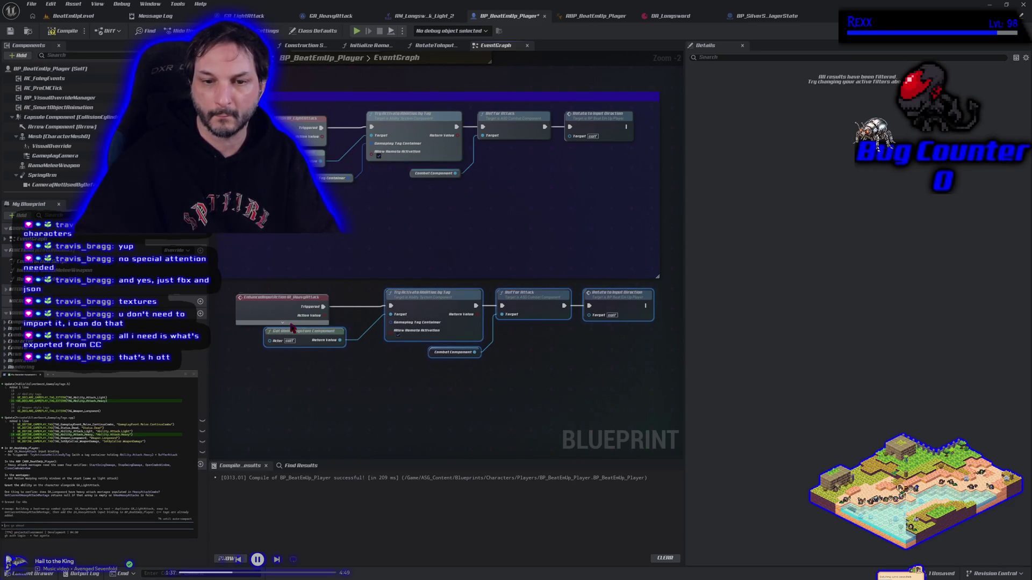
{"action": "left_click", "coordinate": [333, 389]}
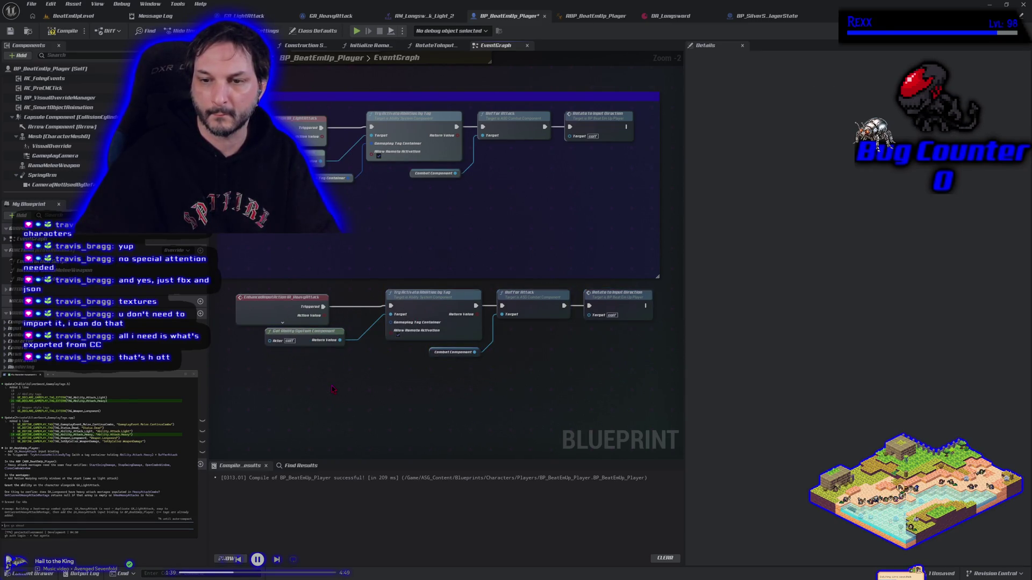
{"action": "mouse_move", "coordinate": [202, 452]}
{"action": "left_mouse_down"}
{"action": "mouse_move", "coordinate": [215, 419]}
{"action": "mouse_move", "coordinate": [395, 325]}
{"action": "mouse_move", "coordinate": [404, 330]}
{"action": "left_mouse_up"}
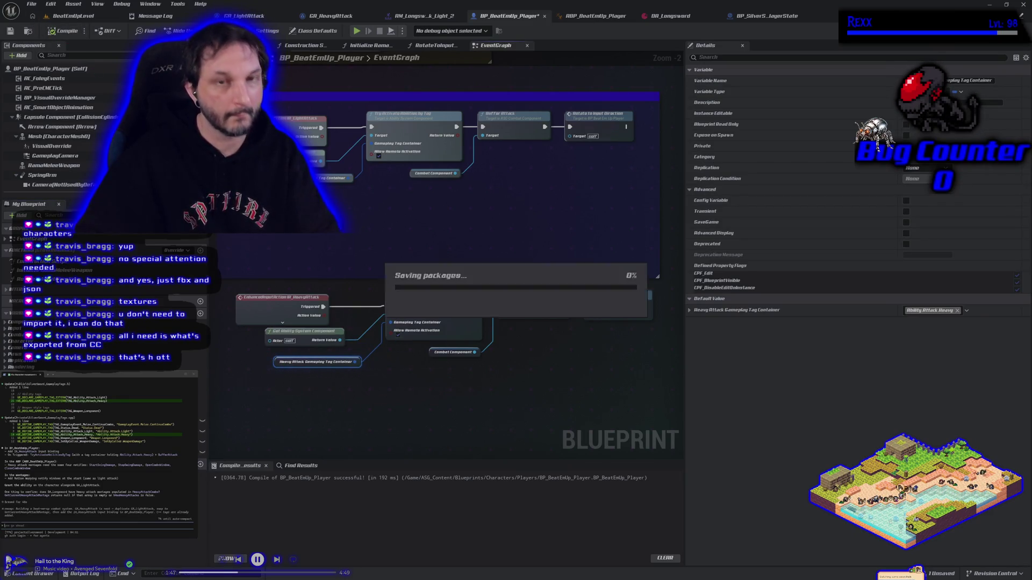
Play-test the longsword swings in the level while moving the character with D
{"action": "left_click", "coordinate": [100, 5]}
{"action": "left_click", "coordinate": [65, 17]}
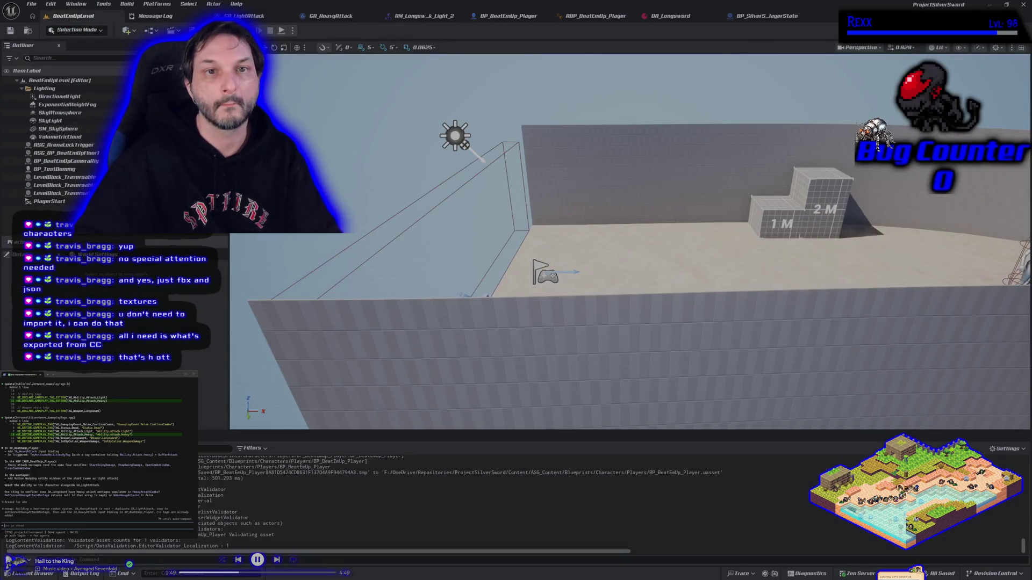
{"action": "key", "text": "alt+p"}
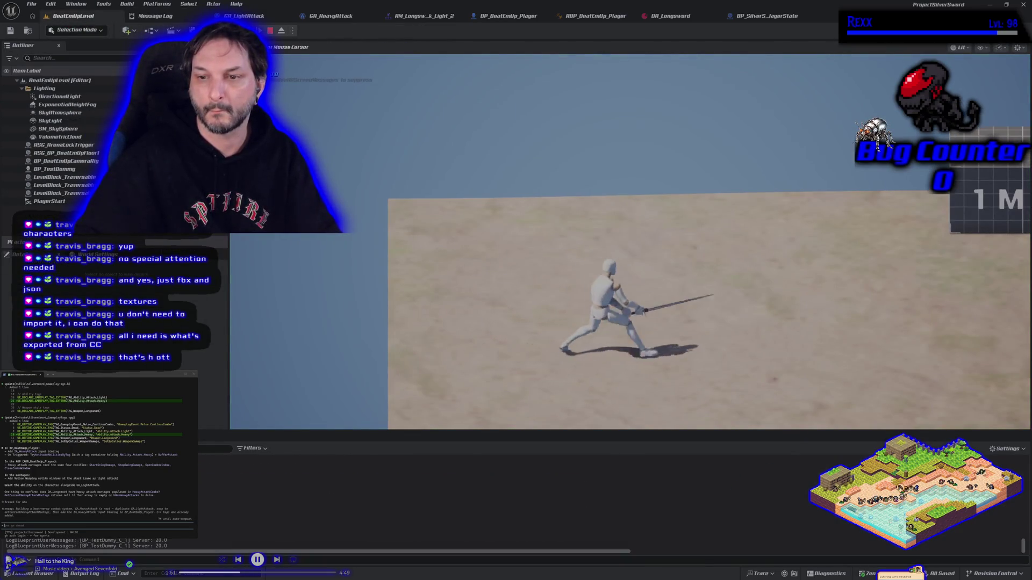
{"action": "key", "text": "d"}
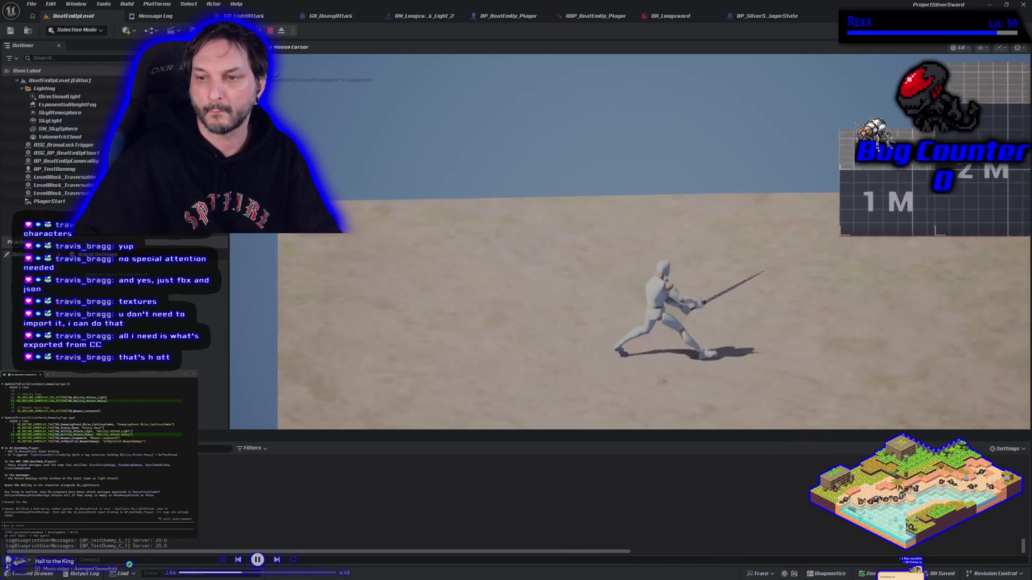
{"action": "key", "text": "d"}
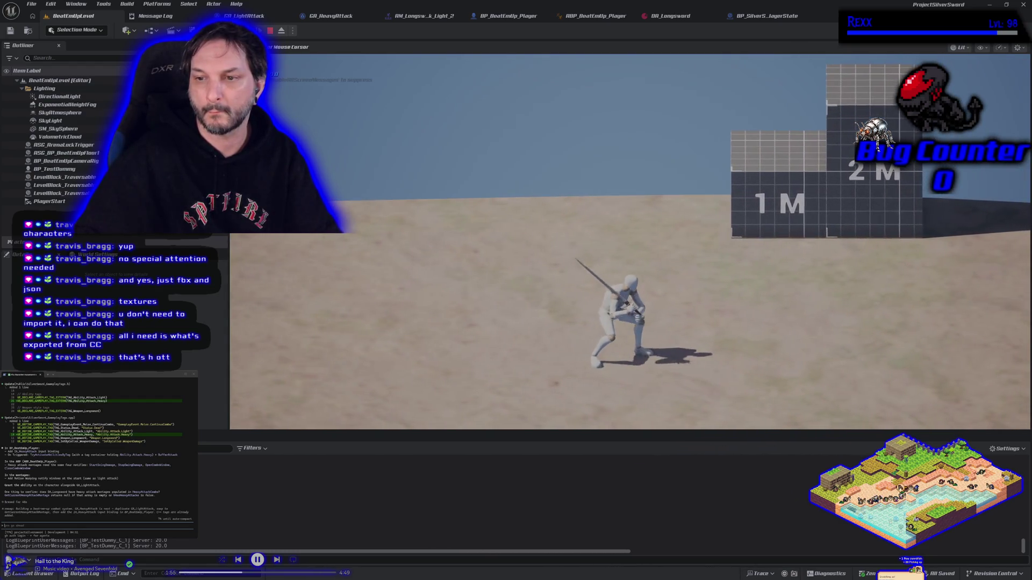
{"action": "key", "text": "Escape"}
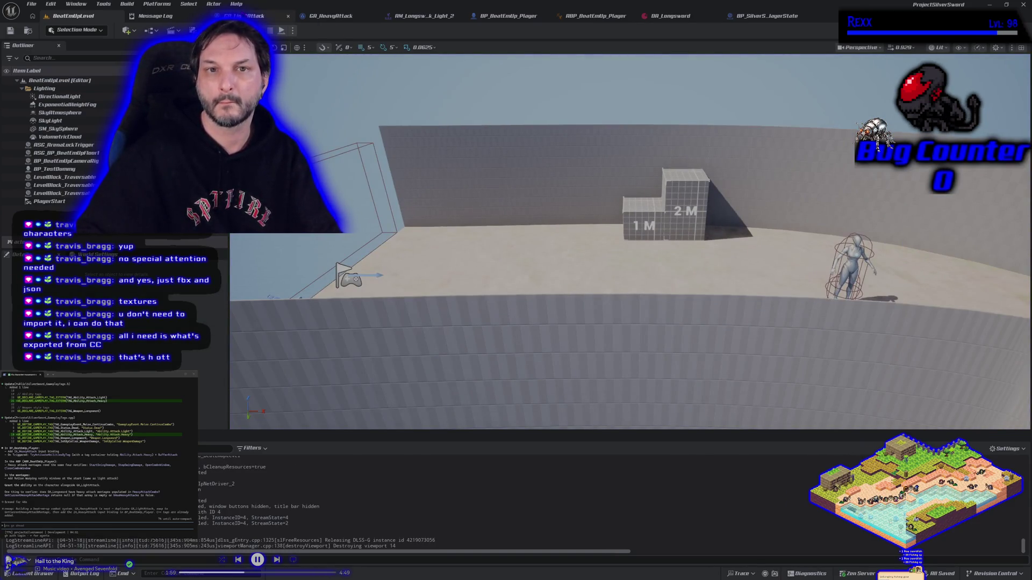
Look over the GA_LightAttack graph, then bring up the AM_Longsword_Attack_Light_2 montage
{"action": "left_click", "coordinate": [244, 16]}
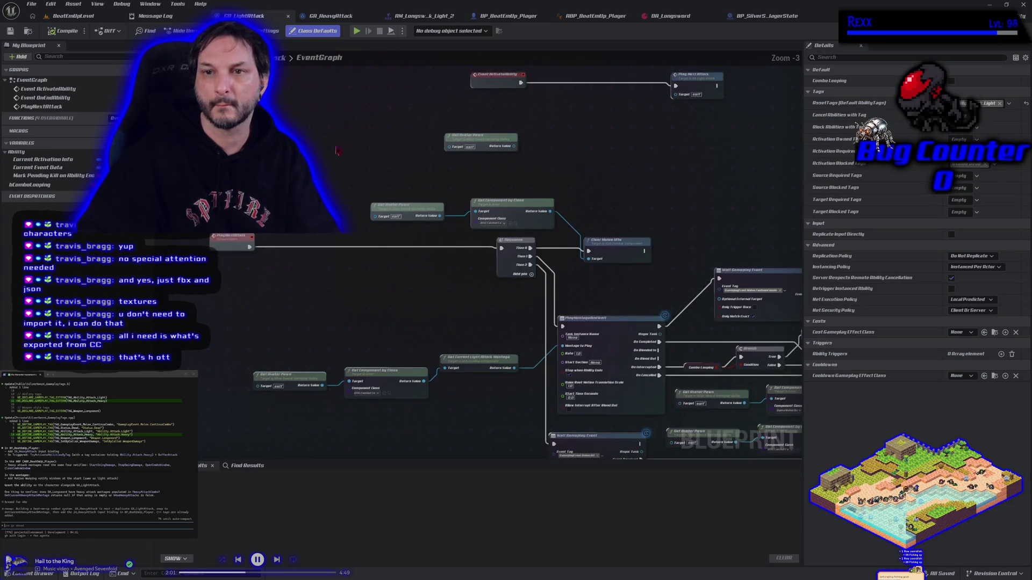
{"action": "scroll", "coordinate": [331, 150], "scroll_direction": "down", "scroll_amount": 1}
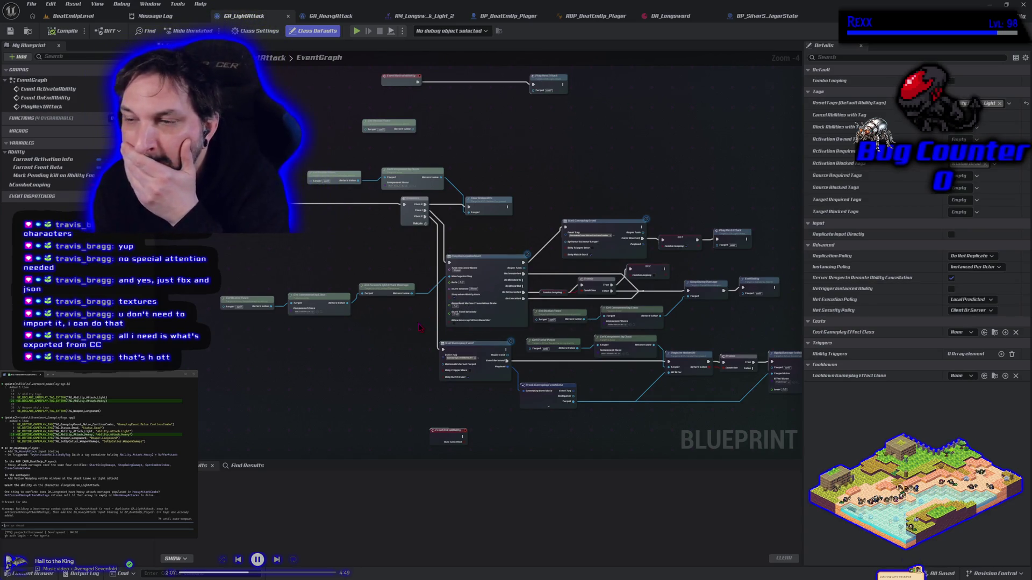
{"action": "left_click", "coordinate": [424, 16]}
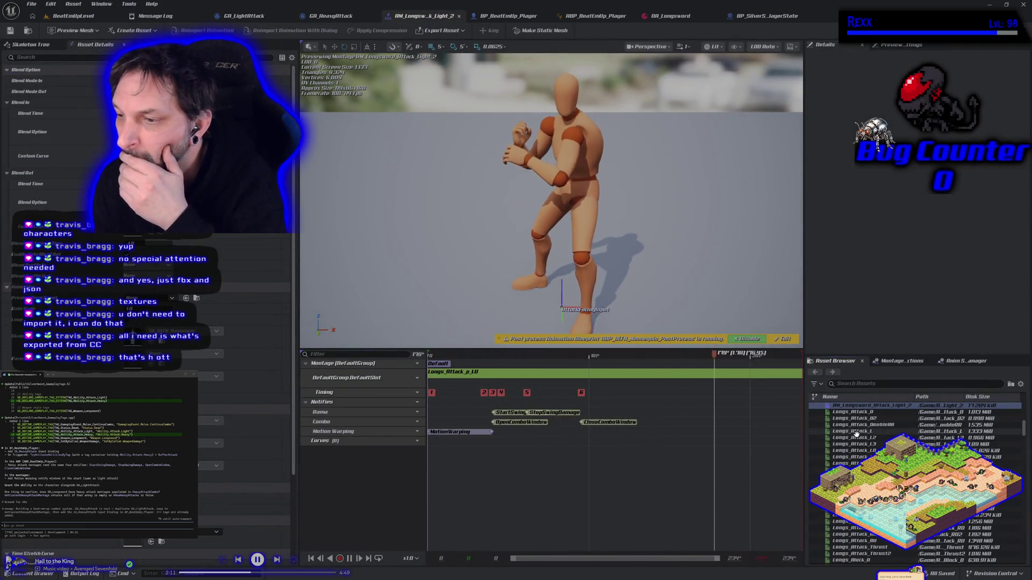
Copy the swing notifies from AM_Longsword_Attack_Light_1 and paste them into AM_Longsword_Attack_Heavy_1
{"action": "scroll", "coordinate": [866, 426], "scroll_direction": "up", "scroll_amount": 3}
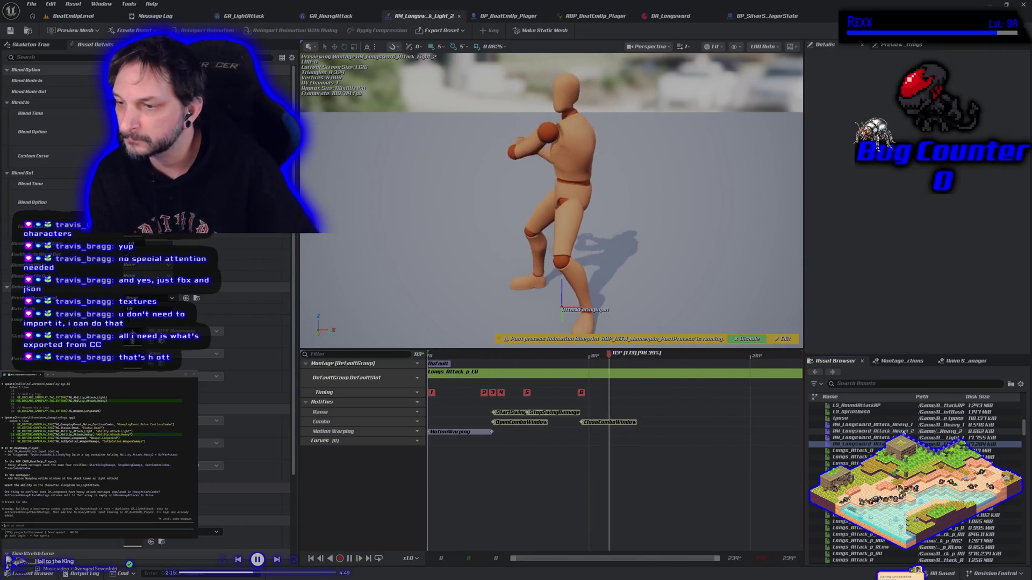
{"action": "left_click", "coordinate": [854, 437]}
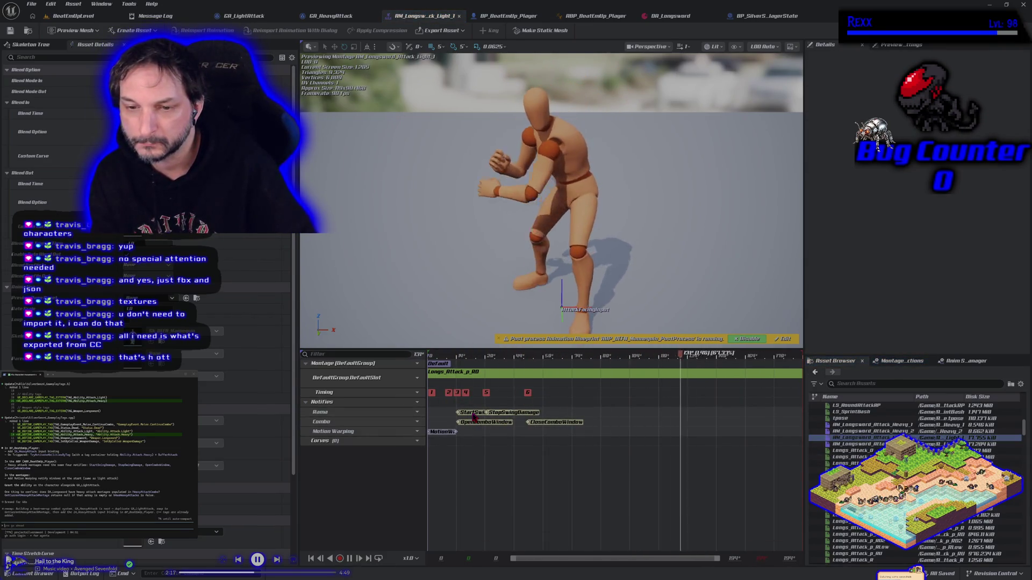
{"action": "left_click", "coordinate": [470, 413]}
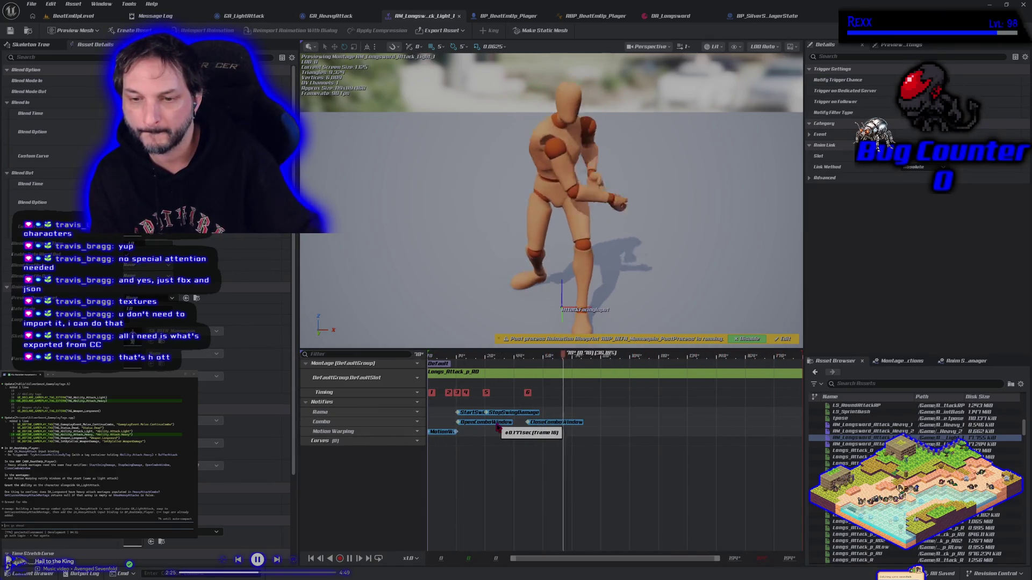
{"action": "left_click", "coordinate": [852, 425]}
{"action": "double_click", "coordinate": [851, 425]}
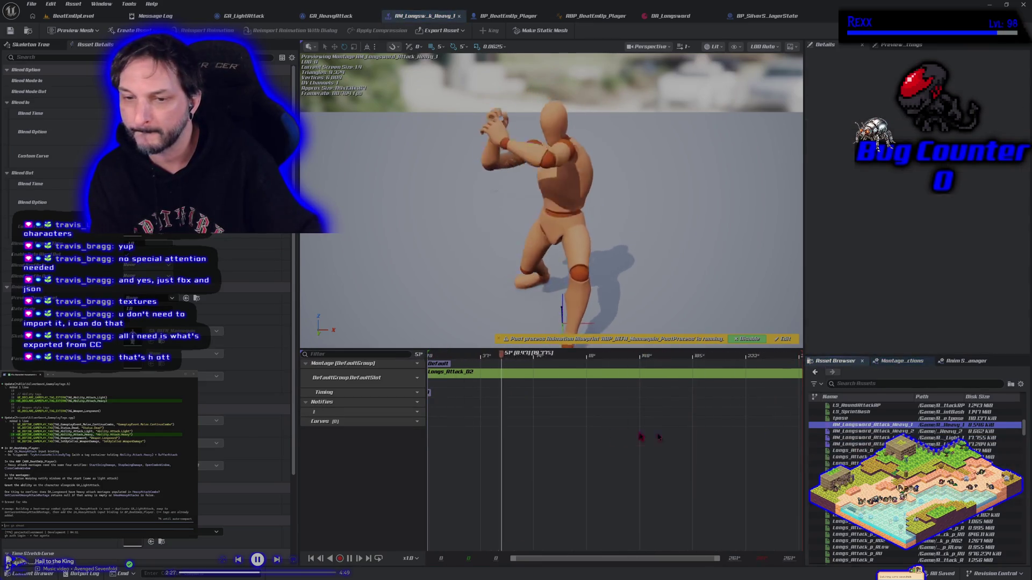
{"action": "key", "text": "ctrl+v"}
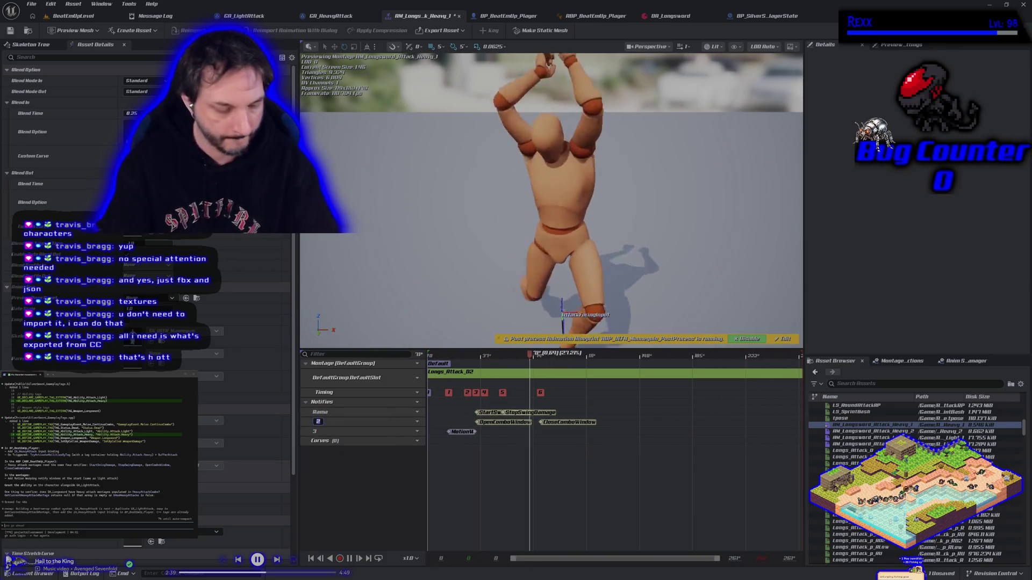
Name notify tracks 2 and 3 'Combo' and 'Motion Warping', then save the Heavy_1 montage
{"action": "type", "text": "Combo"}
{"action": "key", "text": "Return"}
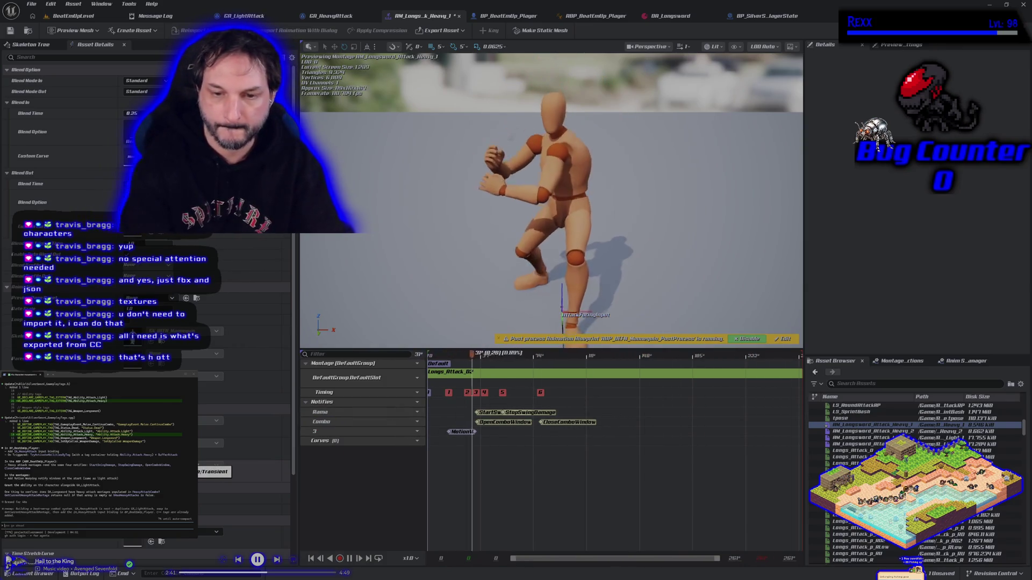
{"action": "double_click", "coordinate": [318, 431]}
{"action": "type", "text": "Motio"}
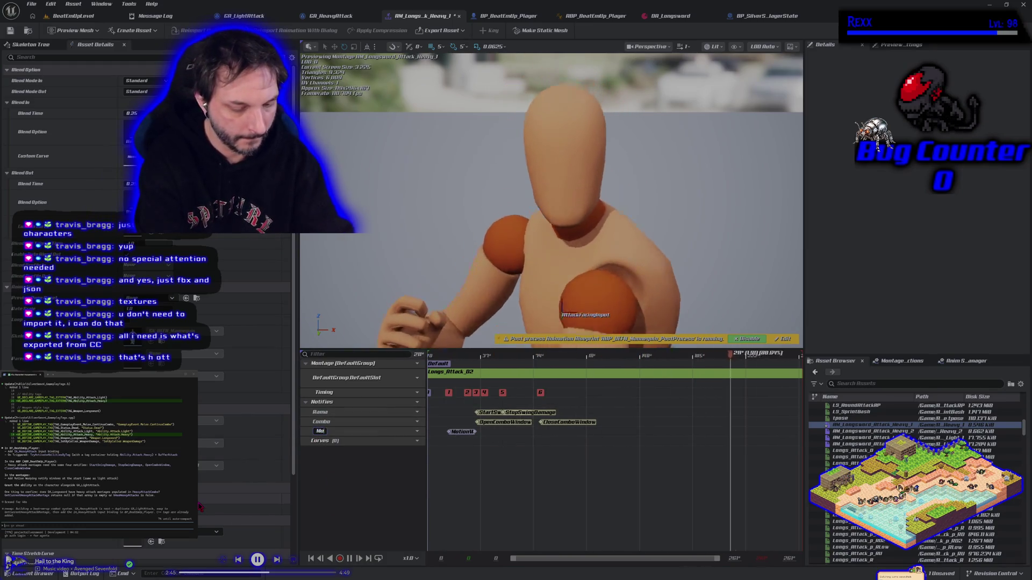
{"action": "type", "text": "n Warp"}
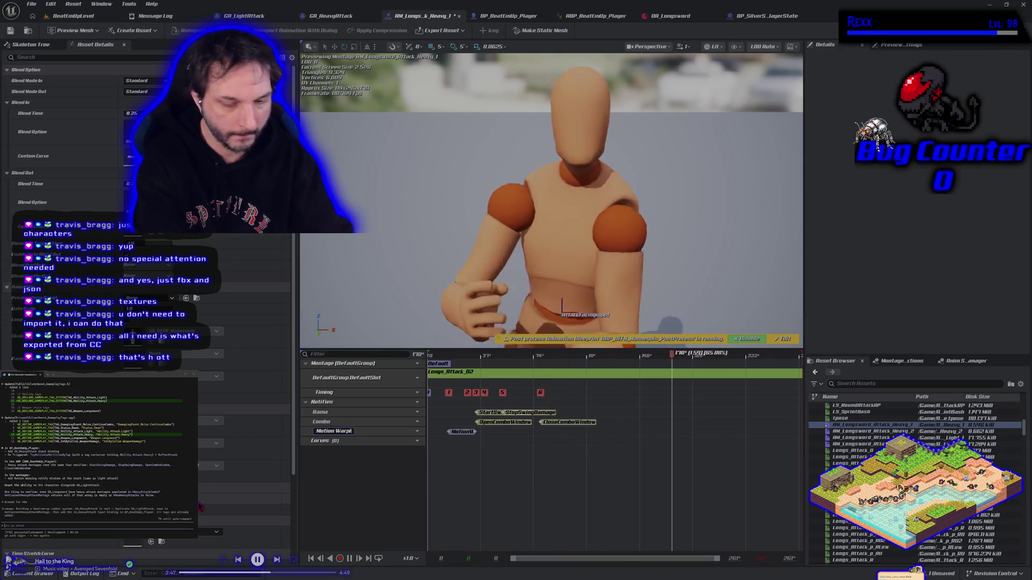
{"action": "type", "text": "ing"}
{"action": "key", "text": "Return"}
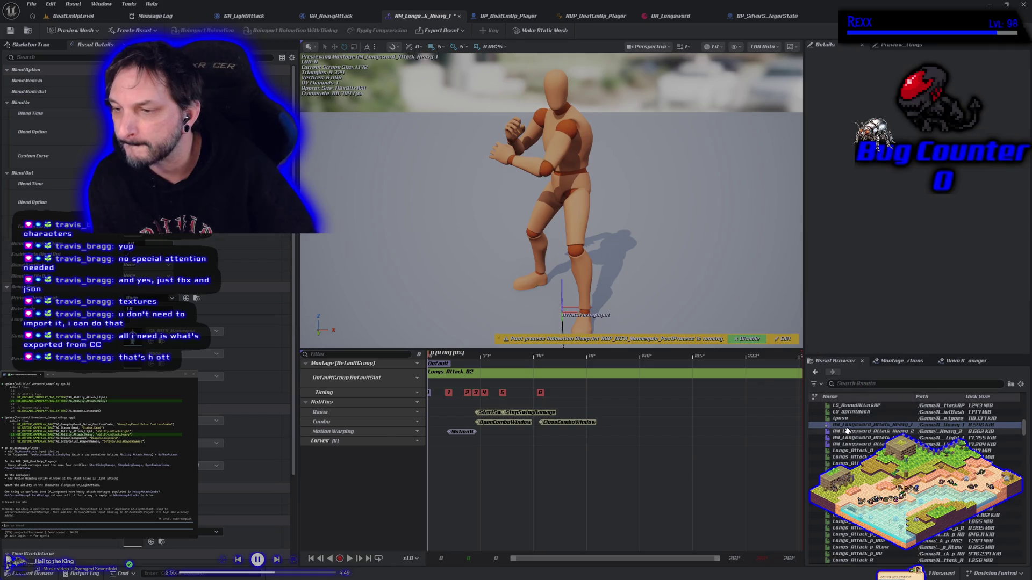
{"action": "left_click", "coordinate": [10, 31]}
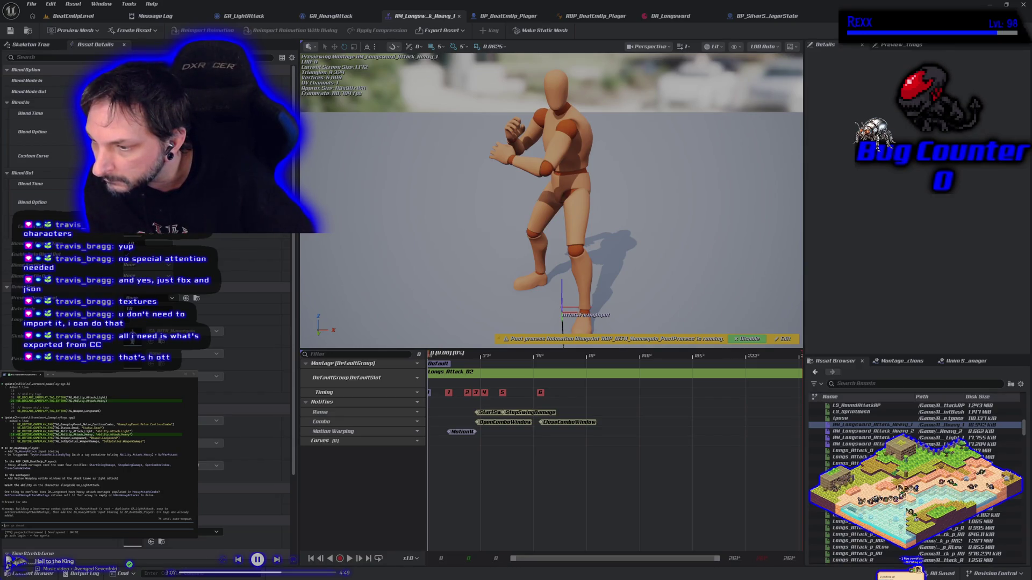
{"action": "left_click", "coordinate": [860, 503]}
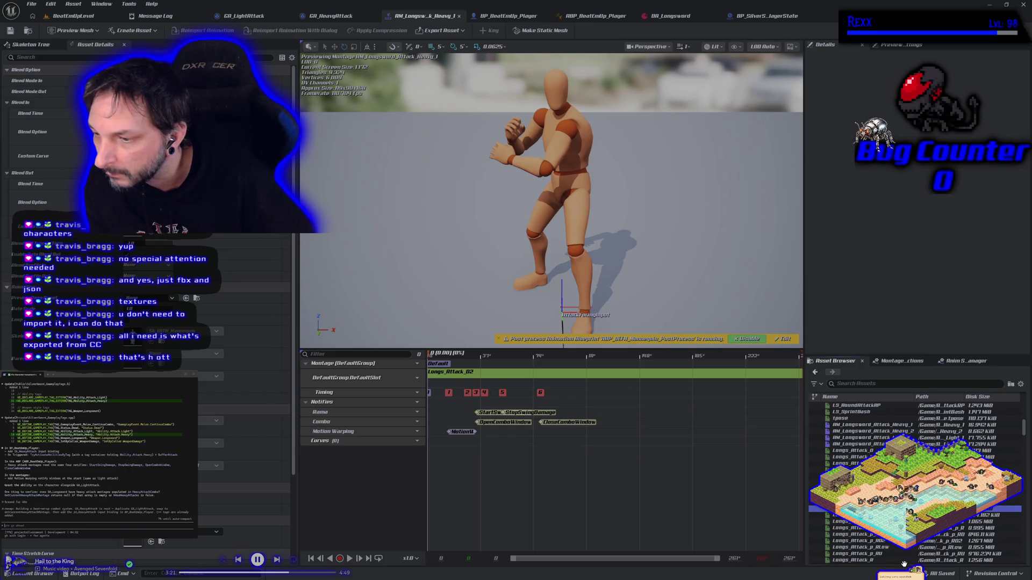
Locate Longs_Attack_p_0 in the Asset Browser and drop it into the Heavy_1 slot after Longs_Attack_02
{"action": "scroll", "coordinate": [871, 430], "scroll_direction": "down", "scroll_amount": 2}
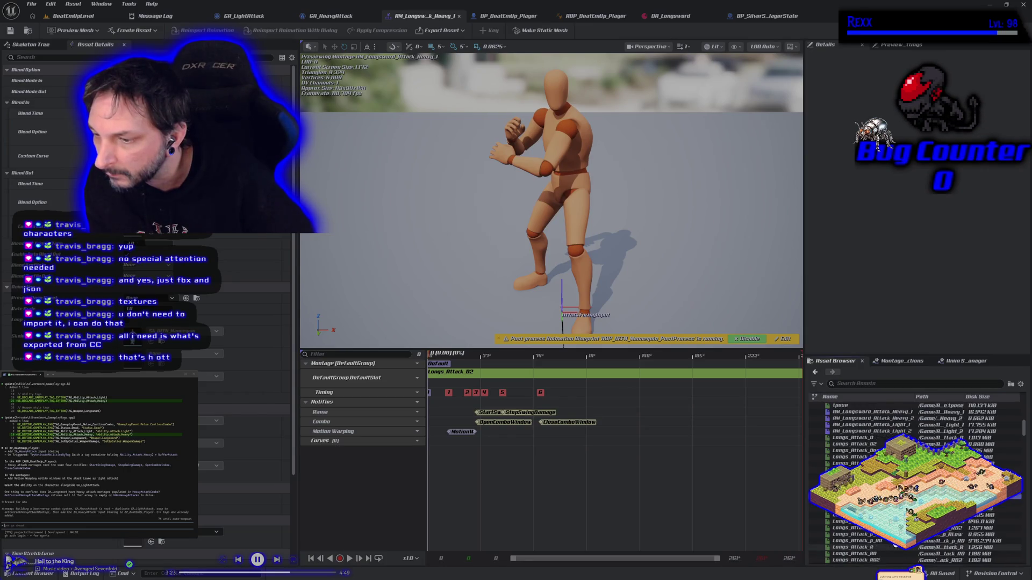
{"action": "scroll", "coordinate": [870, 430], "scroll_direction": "down", "scroll_amount": 2}
{"action": "scroll", "coordinate": [871, 430], "scroll_direction": "up", "scroll_amount": 3}
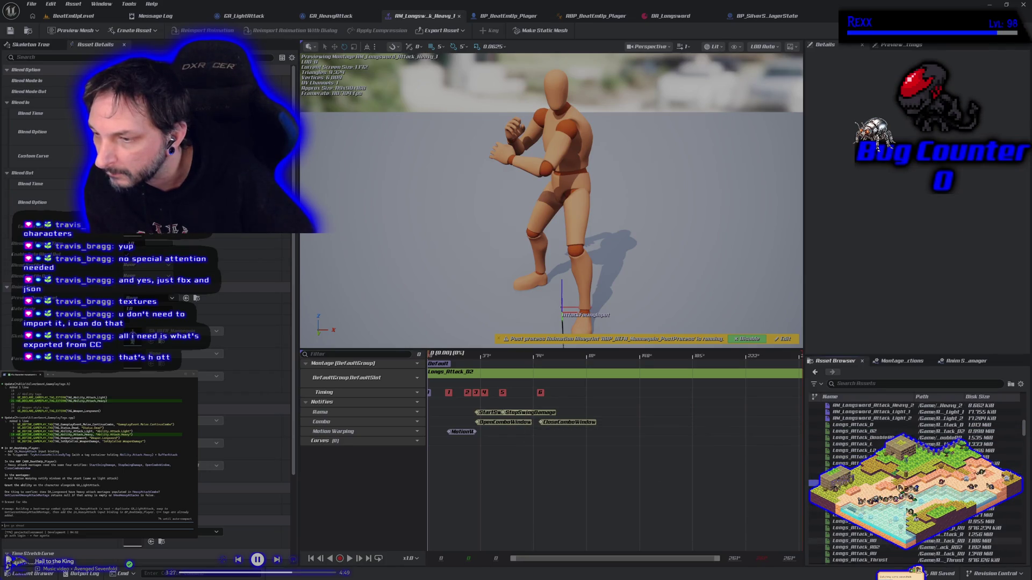
{"action": "scroll", "coordinate": [870, 430], "scroll_direction": "up", "scroll_amount": 1}
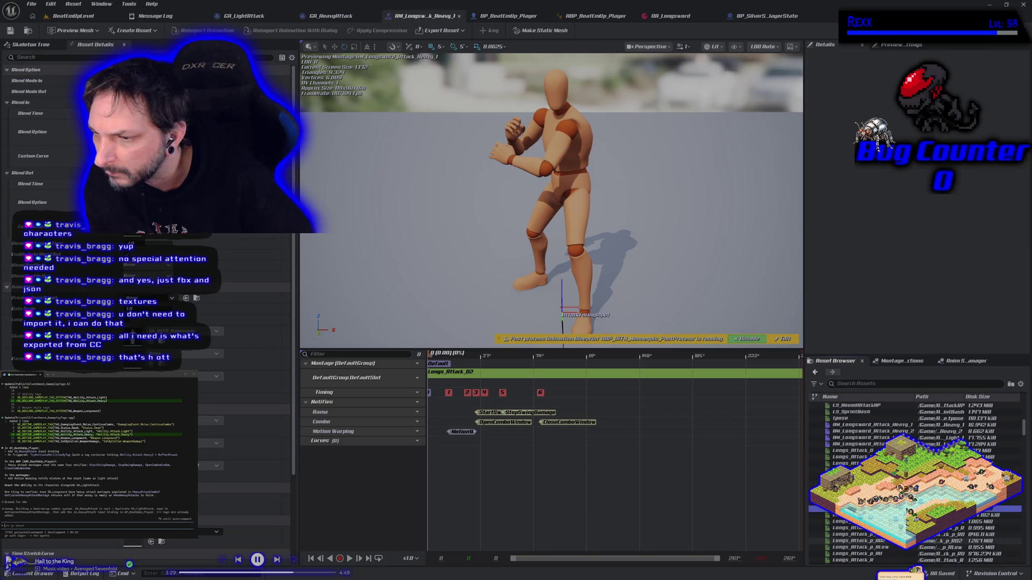
{"action": "scroll", "coordinate": [870, 430], "scroll_direction": "down", "scroll_amount": 1}
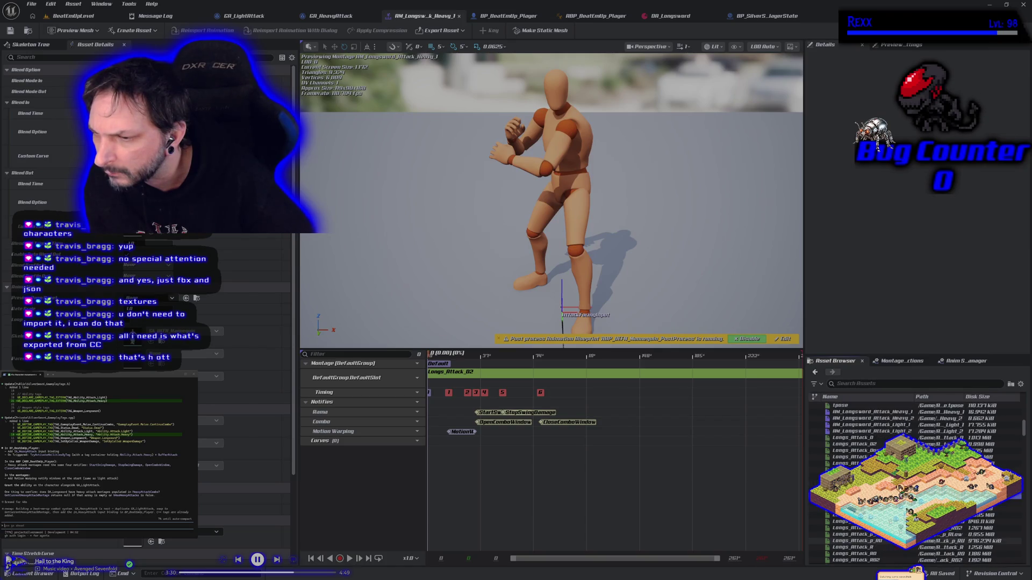
{"action": "left_click", "coordinate": [883, 444]}
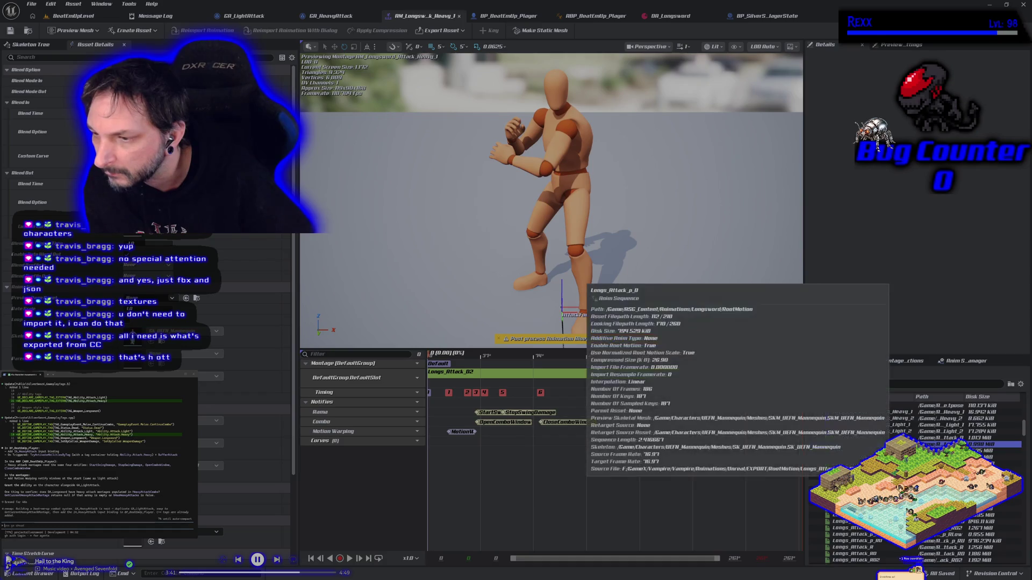
{"action": "left_click", "coordinate": [882, 483]}
{"action": "left_click_drag", "start_coordinate": [881, 483], "coordinate": [618, 377]}
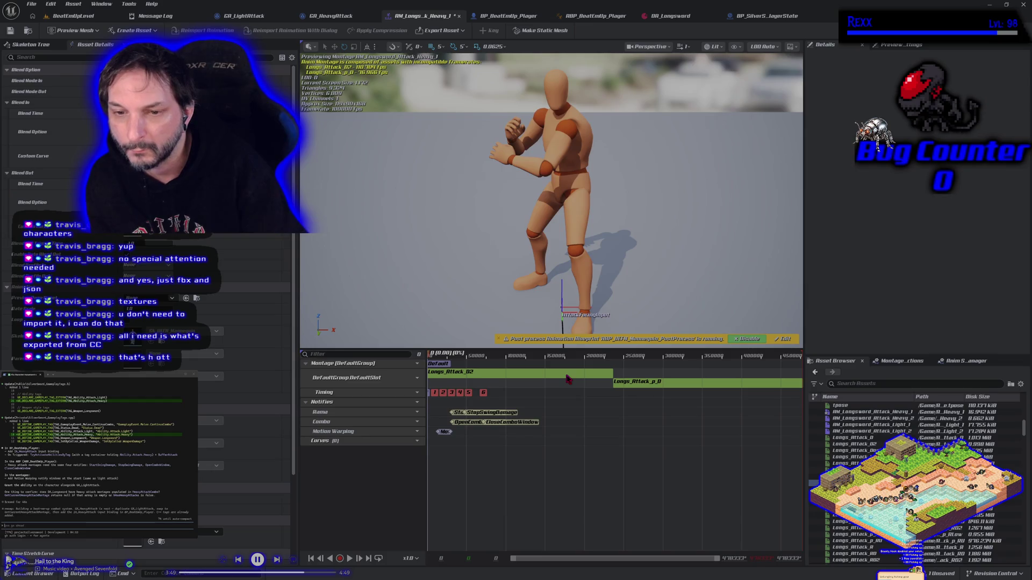
Delete Longs_Attack_02 from the slot, preview the montage, and nudge the MotionWarping notify earlier
{"action": "left_click", "coordinate": [568, 379]}
{"action": "key", "text": "Delete"}
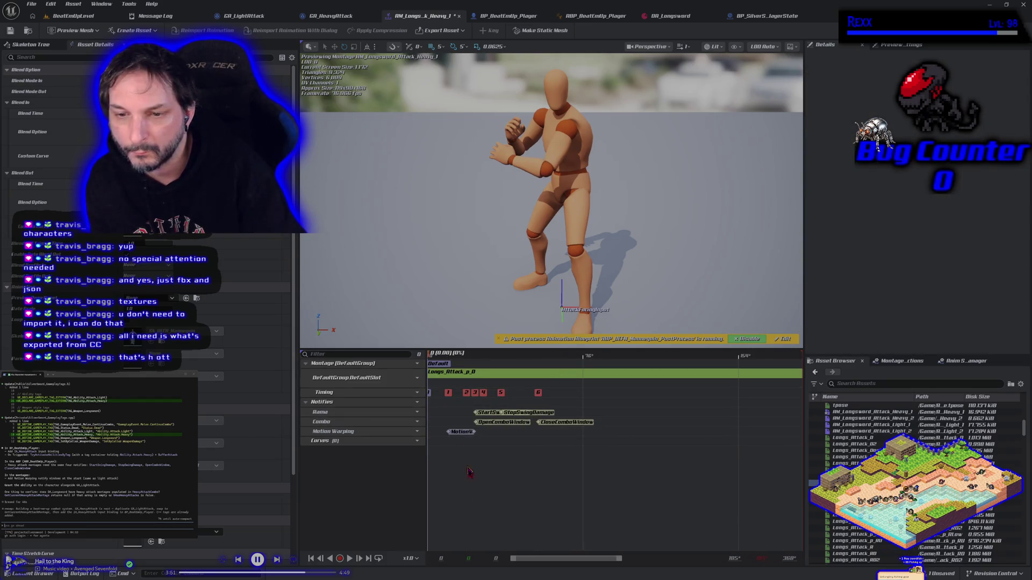
{"action": "left_click", "coordinate": [350, 559]}
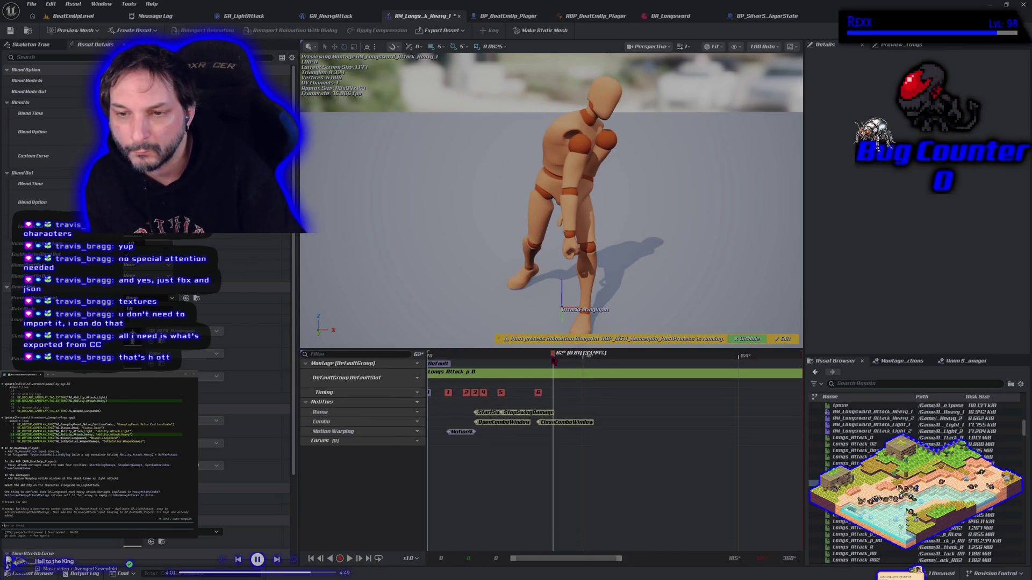
{"action": "left_click_drag", "start_coordinate": [470, 433], "coordinate": [441, 435]}
{"action": "mouse_move", "coordinate": [557, 357]}
{"action": "left_mouse_down"}
{"action": "mouse_move", "coordinate": [433, 370]}
{"action": "mouse_move", "coordinate": [531, 374]}
{"action": "left_mouse_up"}
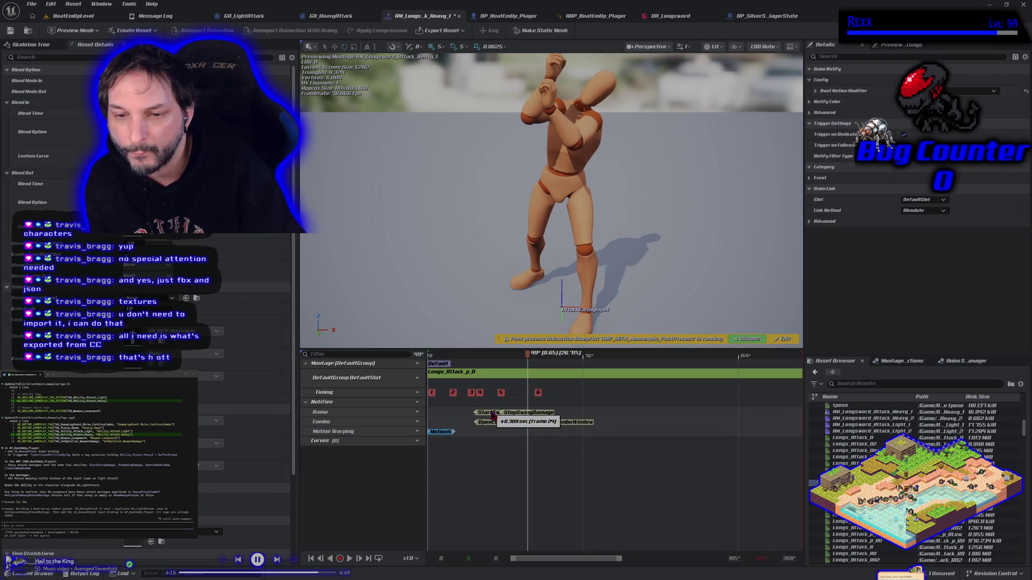
Move StartSwingDamage and OpenComboWindow later, checking the pose between frames 35 and 41
{"action": "mouse_move", "coordinate": [492, 416]}
{"action": "left_mouse_down"}
{"action": "mouse_move", "coordinate": [623, 414]}
{"action": "mouse_move", "coordinate": [611, 424]}
{"action": "left_mouse_up"}
{"action": "left_click_drag", "start_coordinate": [512, 425], "coordinate": [570, 428]}
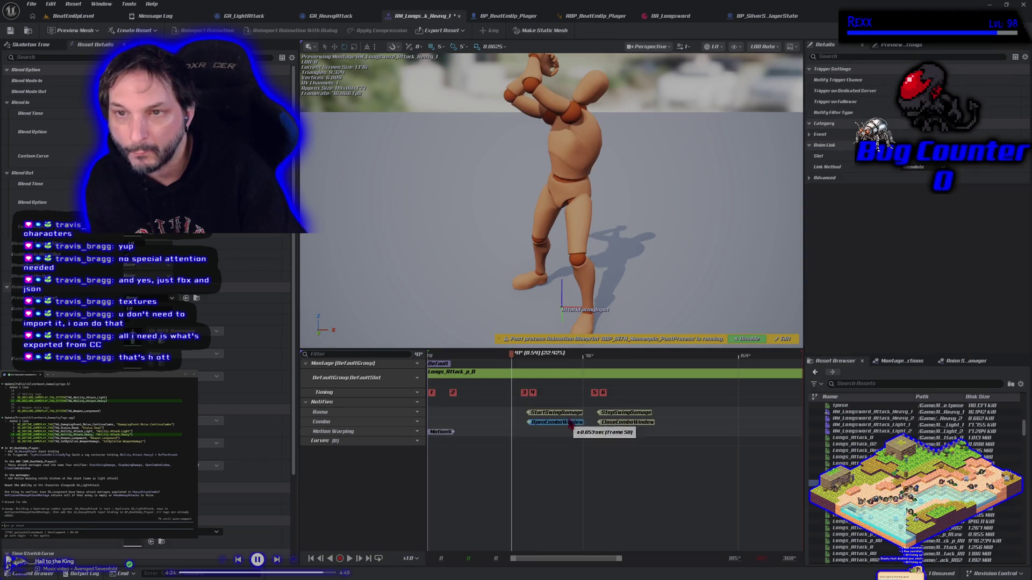
{"action": "left_click", "coordinate": [511, 357]}
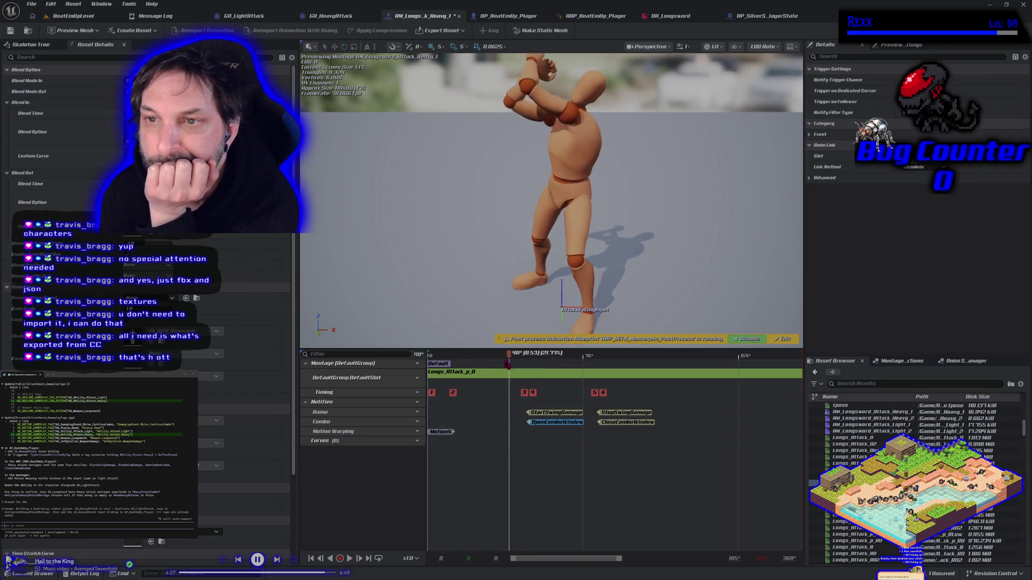
{"action": "left_click", "coordinate": [500, 359]}
{"action": "left_click_drag", "start_coordinate": [501, 359], "coordinate": [526, 366]}
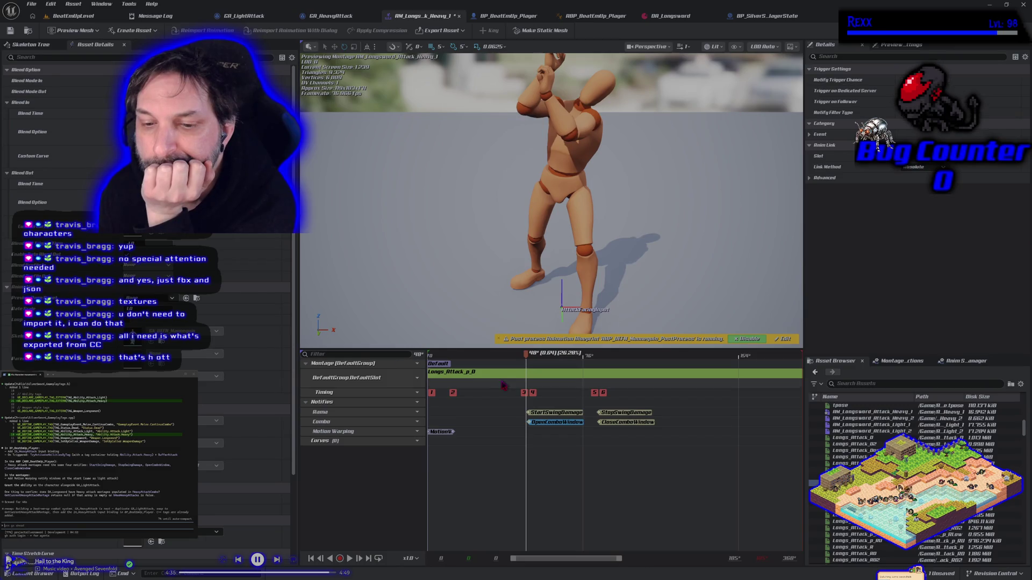
Lengthen the MotionWarping window and move CloseComboWindow earlier, checking around frame 68
{"action": "left_click_drag", "start_coordinate": [453, 432], "coordinate": [510, 433]}
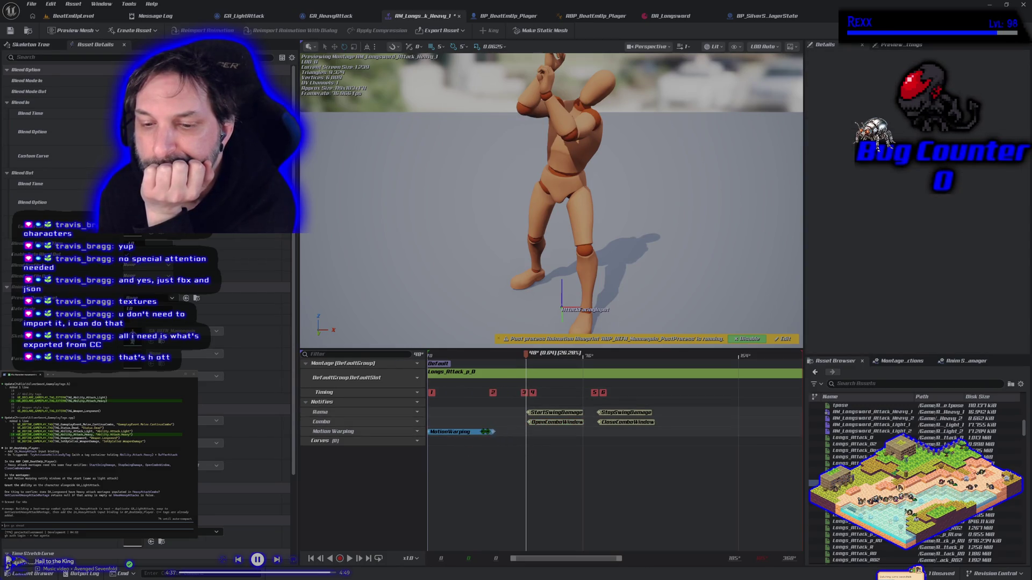
{"action": "left_click", "coordinate": [453, 432]}
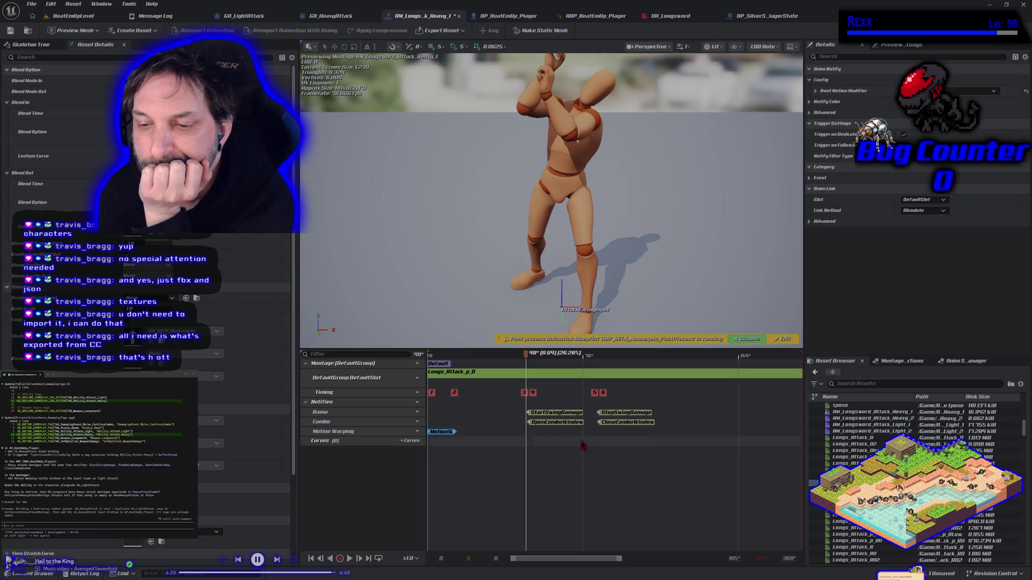
{"action": "left_click", "coordinate": [553, 423]}
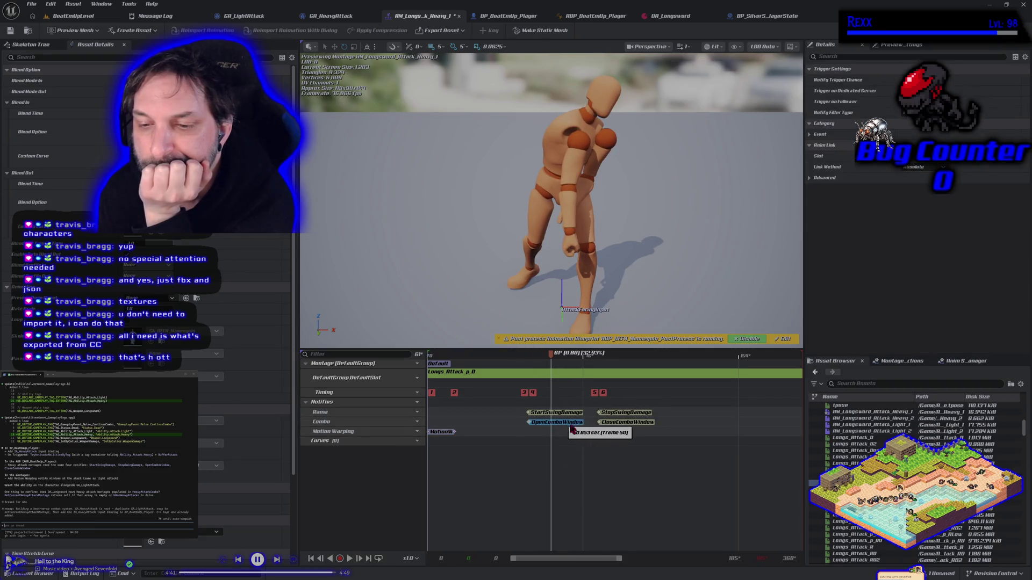
{"action": "mouse_move", "coordinate": [551, 354]}
{"action": "left_mouse_down"}
{"action": "mouse_move", "coordinate": [569, 353]}
{"action": "mouse_move", "coordinate": [555, 358]}
{"action": "mouse_move", "coordinate": [588, 374]}
{"action": "left_mouse_up"}
{"action": "left_click", "coordinate": [594, 422]}
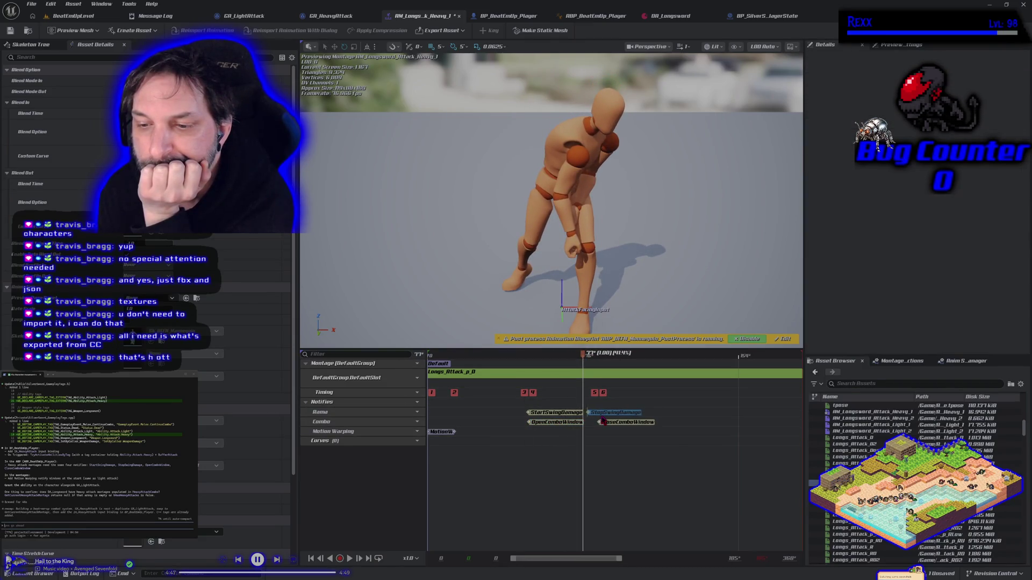
{"action": "left_click", "coordinate": [598, 421]}
{"action": "left_click_drag", "start_coordinate": [615, 427], "coordinate": [586, 424]}
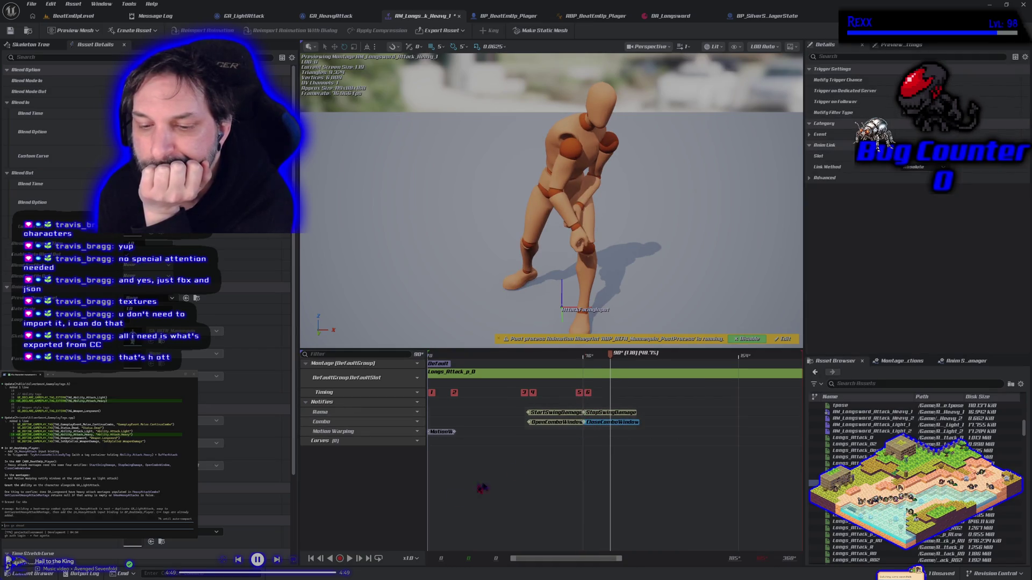
Preview the retimed montage, then open AM_Longsword_Attack_Heavy_2
{"action": "left_click", "coordinate": [350, 560]}
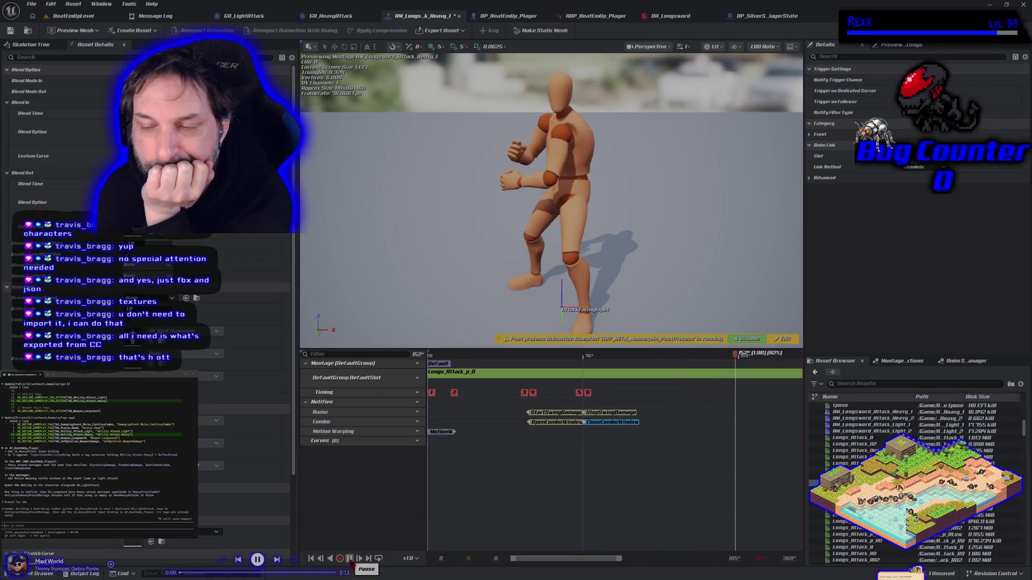
{"action": "left_click", "coordinate": [350, 559]}
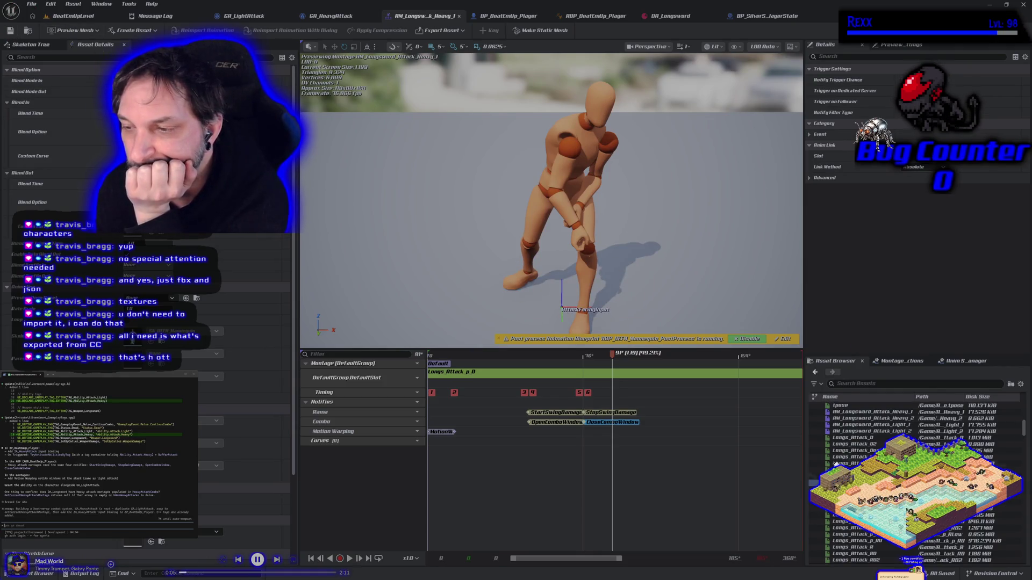
{"action": "double_click", "coordinate": [872, 419]}
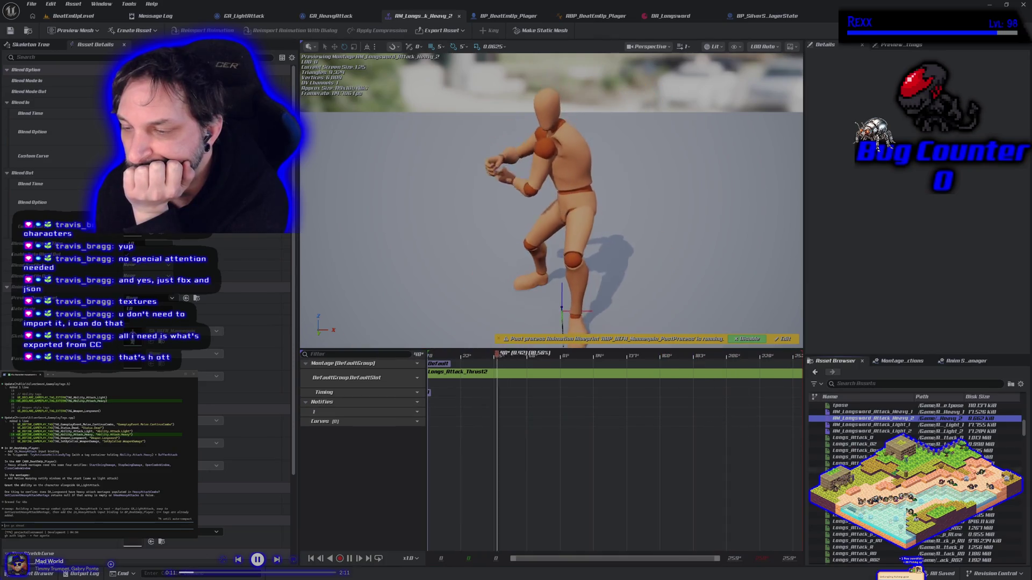
Scroll the Asset Browser's animation list while the Heavy_2 montage previews Longs_Attack_Thrust2
{"action": "scroll", "coordinate": [913, 430], "scroll_direction": "down", "scroll_amount": 3}
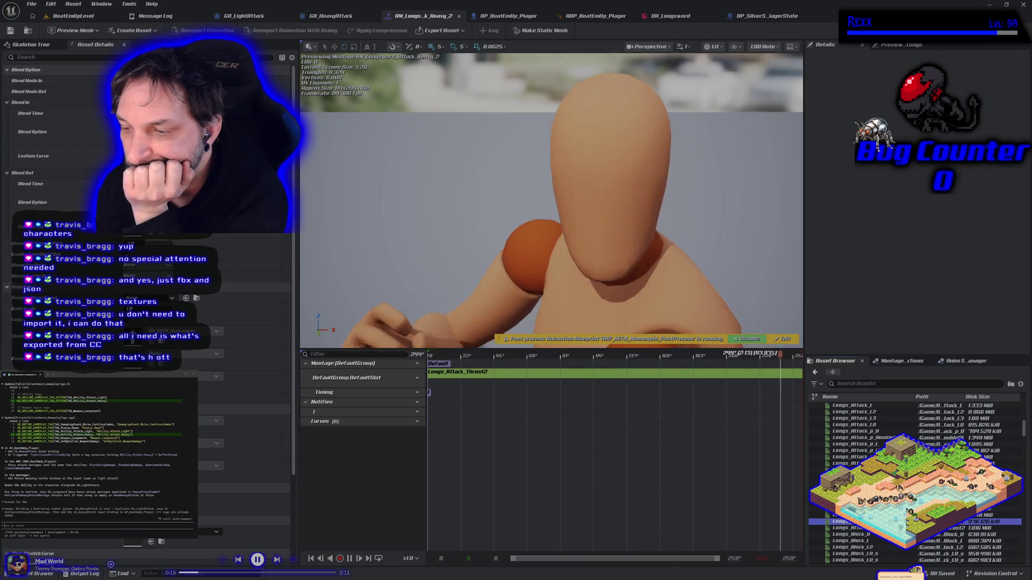
{"action": "left_click", "coordinate": [850, 521]}
{"action": "scroll", "coordinate": [914, 430], "scroll_direction": "down", "scroll_amount": 5}
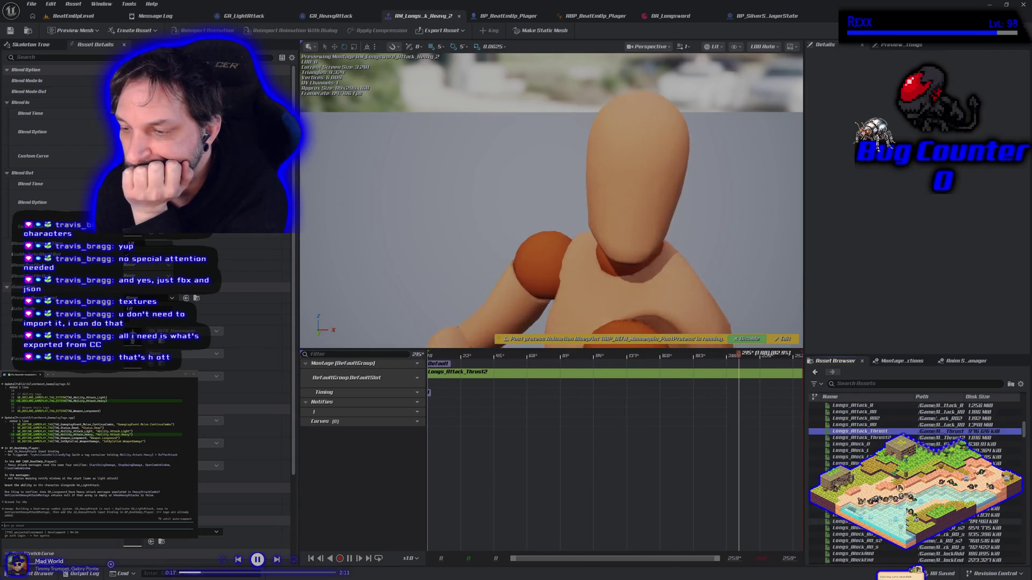
{"action": "scroll", "coordinate": [913, 430], "scroll_direction": "up", "scroll_amount": 3}
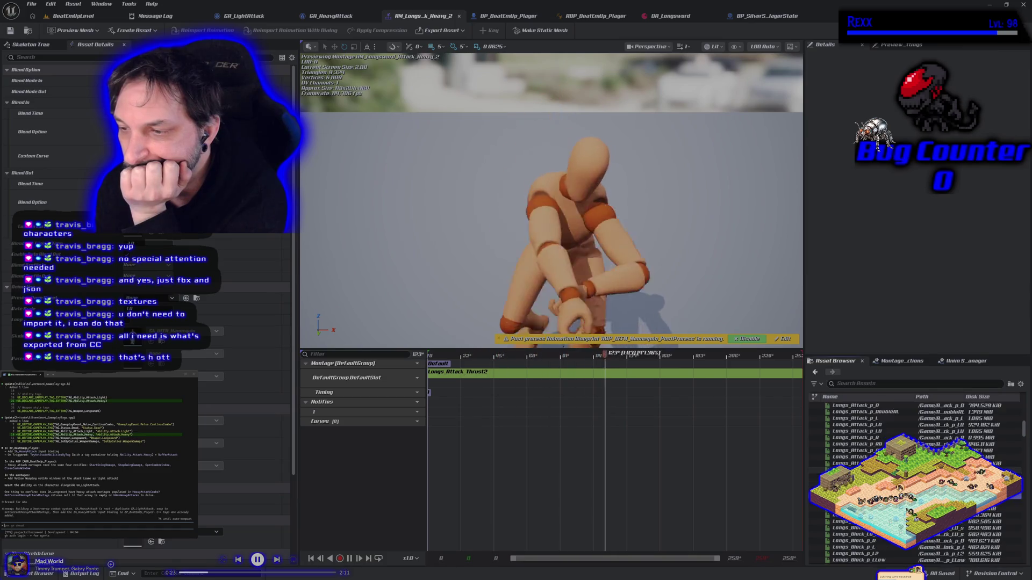
{"action": "scroll", "coordinate": [913, 483], "scroll_direction": "up", "scroll_amount": 4}
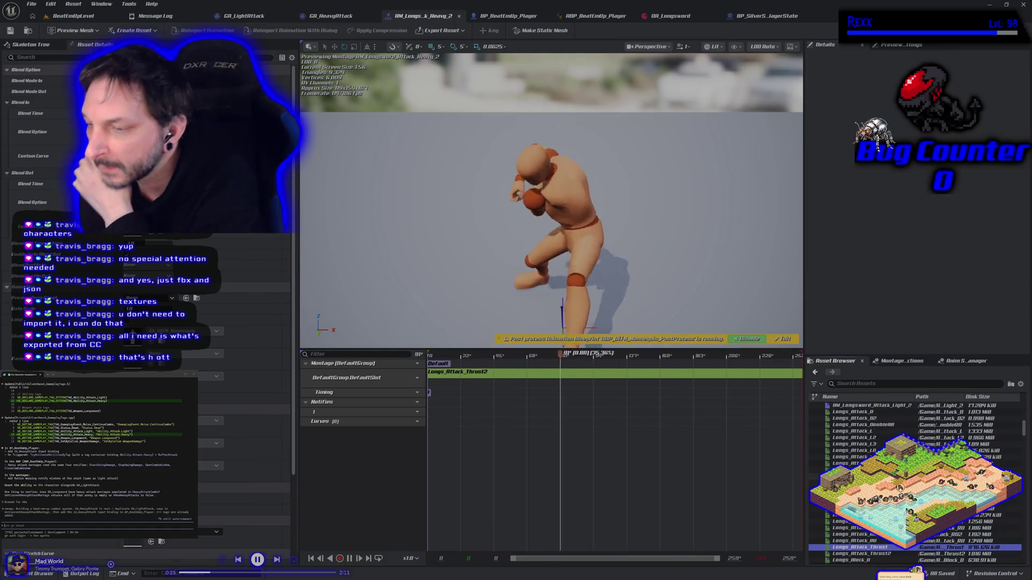
{"action": "scroll", "coordinate": [914, 484], "scroll_direction": "up", "scroll_amount": 2}
{"action": "scroll", "coordinate": [913, 484], "scroll_direction": "down", "scroll_amount": 5}
{"action": "scroll", "coordinate": [551, 198], "scroll_direction": "up", "scroll_amount": 6}
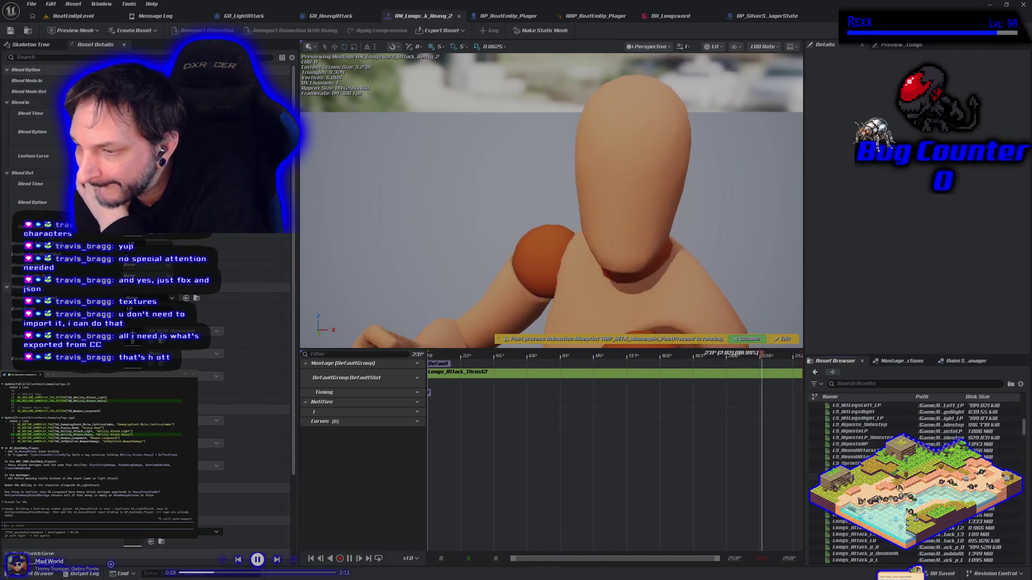
{"action": "scroll", "coordinate": [551, 199], "scroll_direction": "down", "scroll_amount": 6}
{"action": "scroll", "coordinate": [914, 484], "scroll_direction": "up", "scroll_amount": 5}
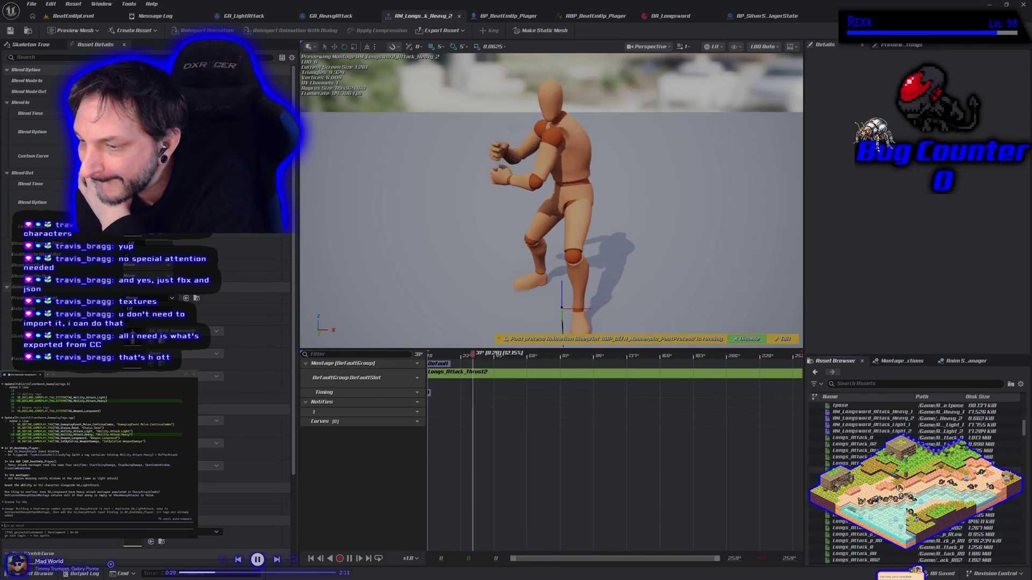
Filter the Asset Browser by 'thrust' and preview the LS_AttackThrust_LP, root-motion and LS_AttackThrust variants
{"action": "left_click", "coordinate": [865, 385]}
{"action": "type", "text": "thr"}
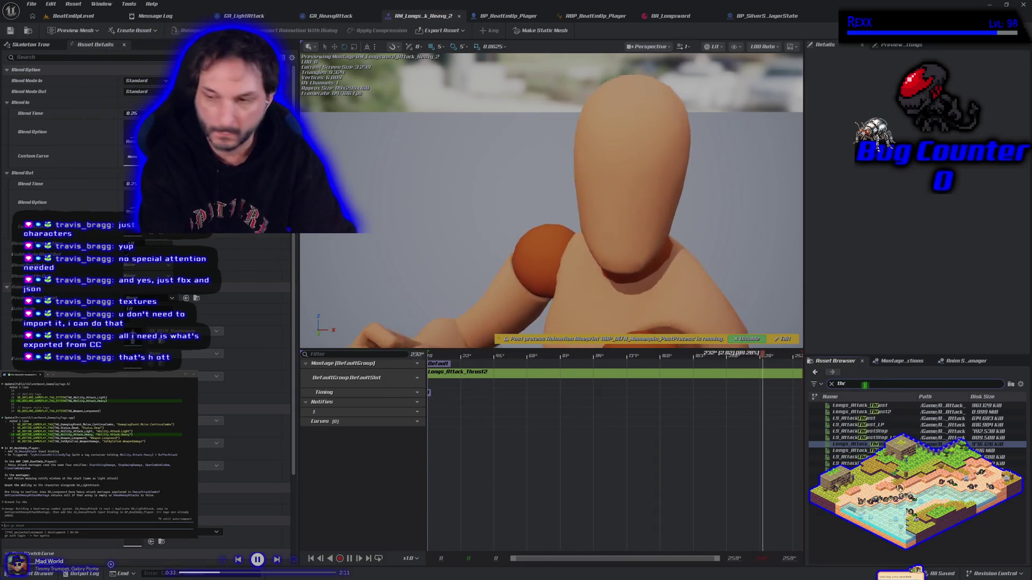
{"action": "type", "text": "ust"}
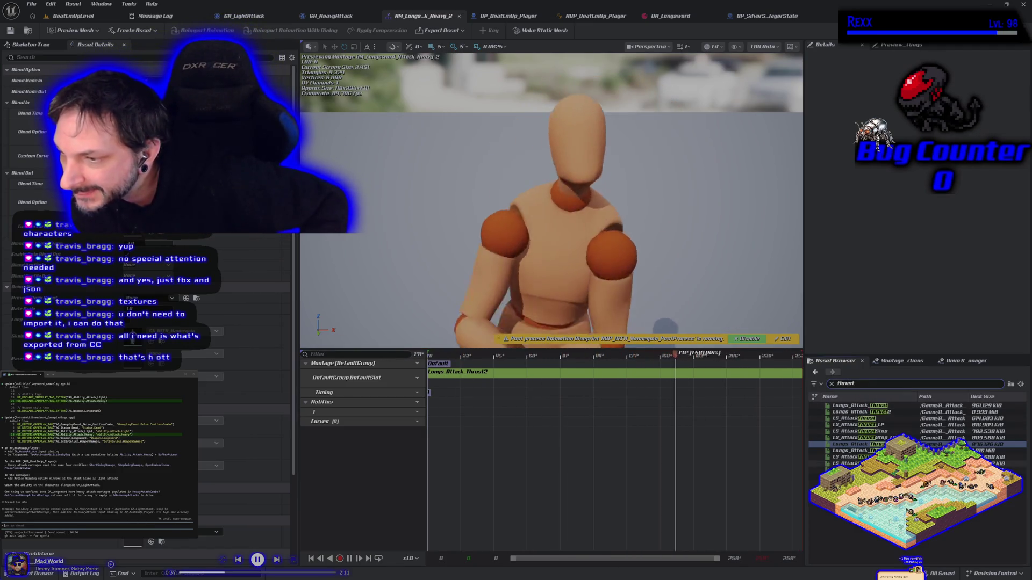
{"action": "double_click", "coordinate": [860, 424]}
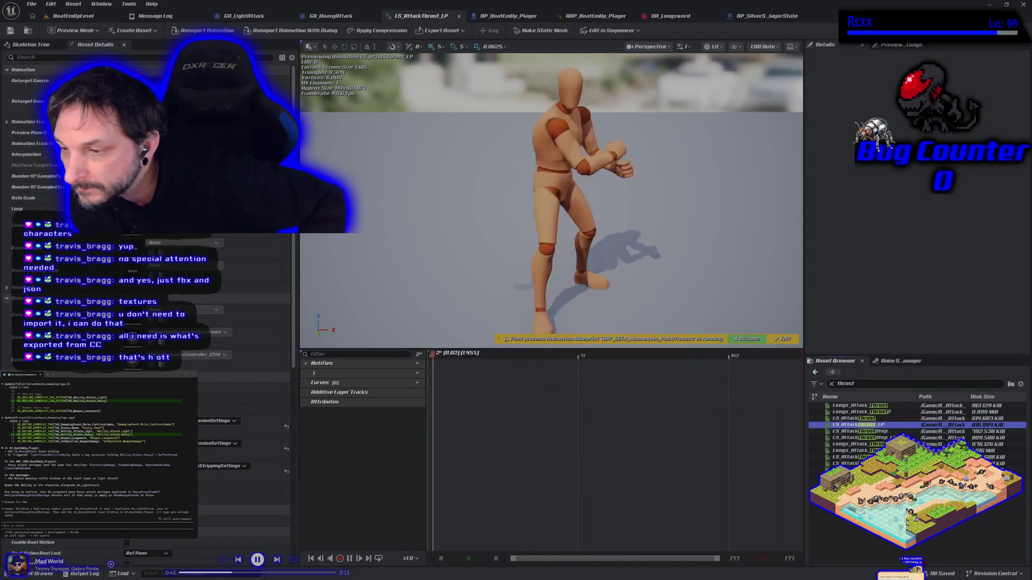
{"action": "mouse_move", "coordinate": [860, 426]}
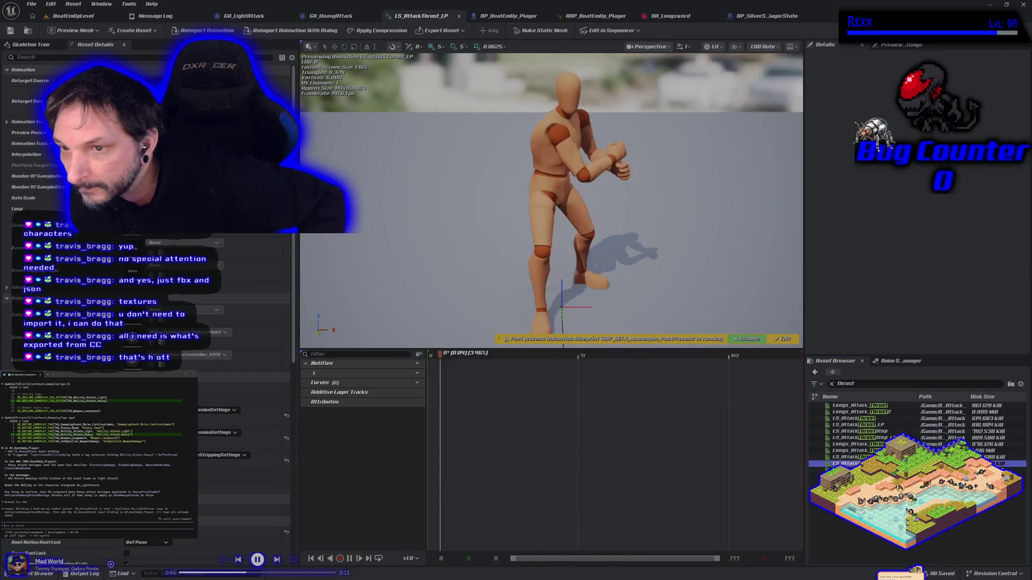
{"action": "left_click", "coordinate": [838, 463]}
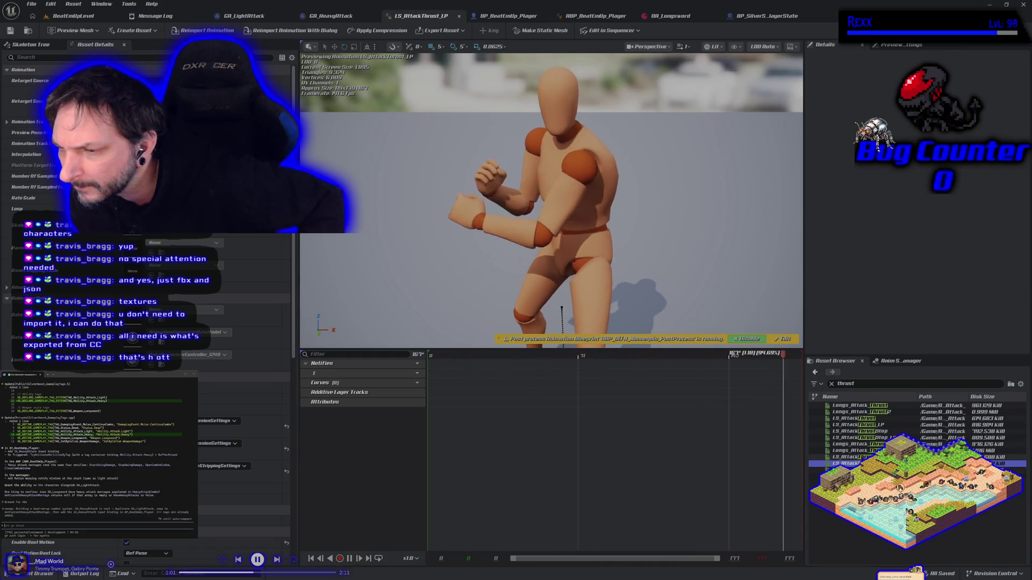
{"action": "left_click", "coordinate": [860, 457]}
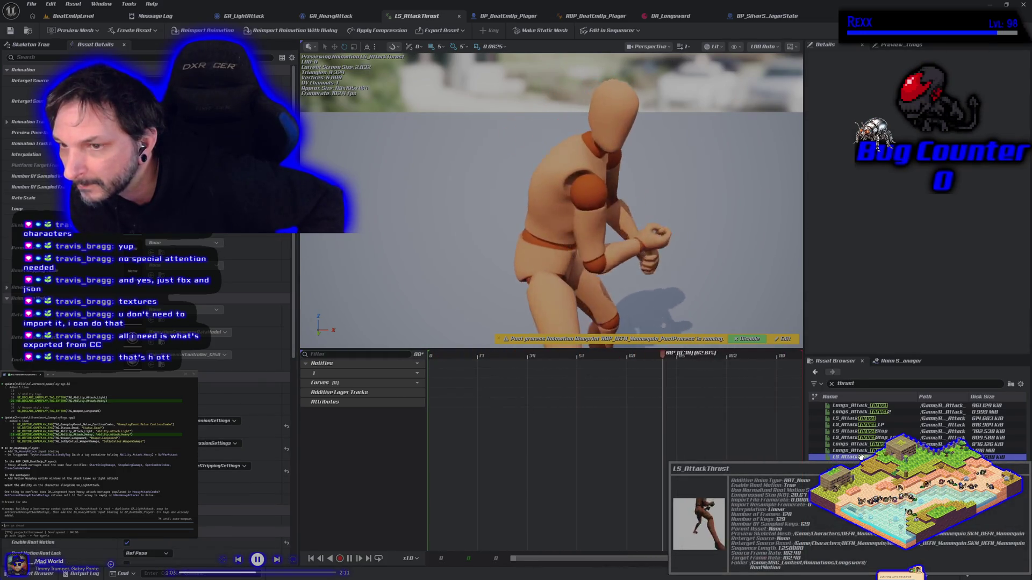
{"action": "left_click", "coordinate": [861, 425]}
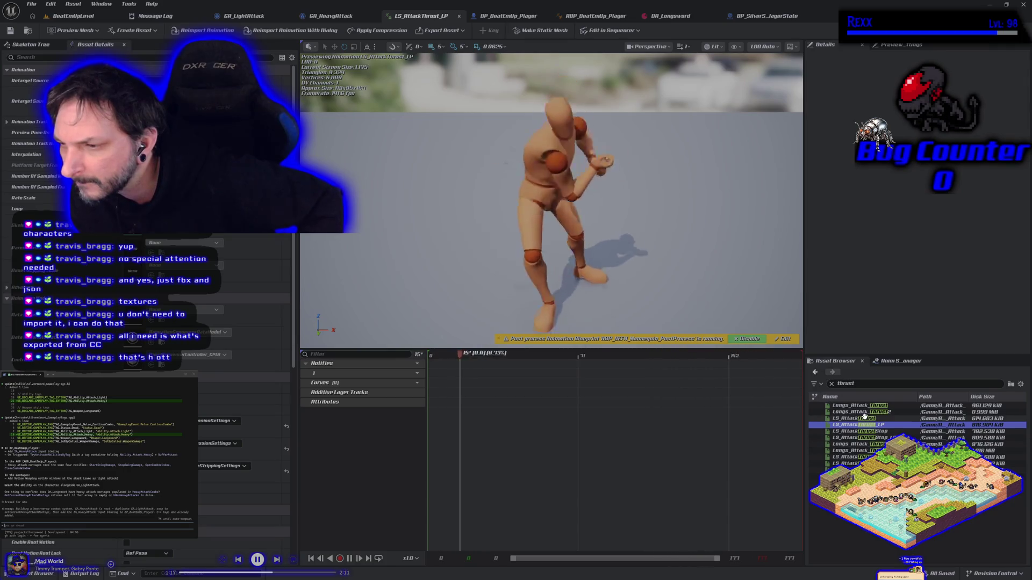
Open LS_AttackThrust and then Longs_Attack_Thrust in the editor, and clear the 'thrust' filter
{"action": "double_click", "coordinate": [883, 418]}
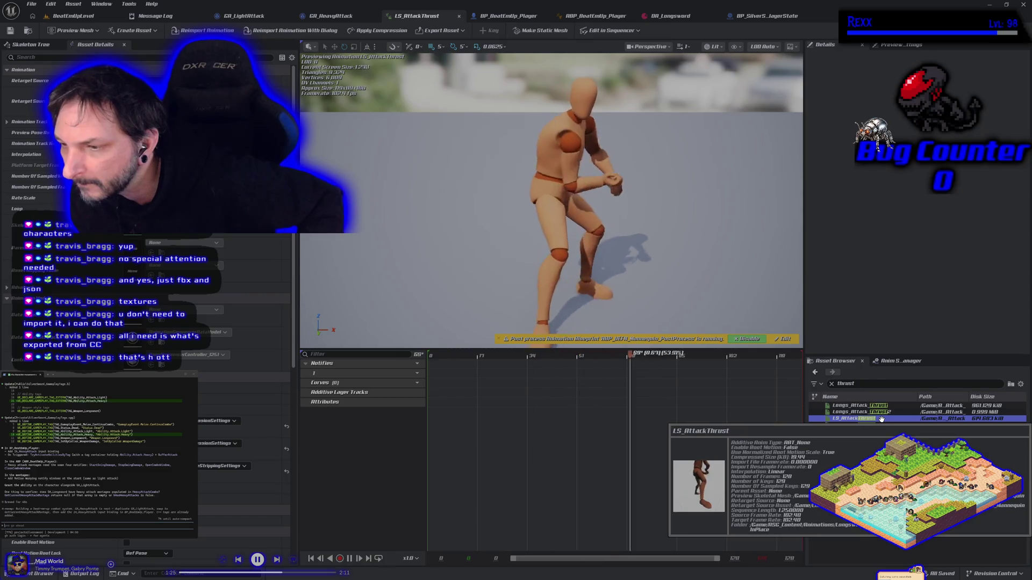
{"action": "left_click", "coordinate": [877, 406]}
{"action": "double_click", "coordinate": [877, 405]}
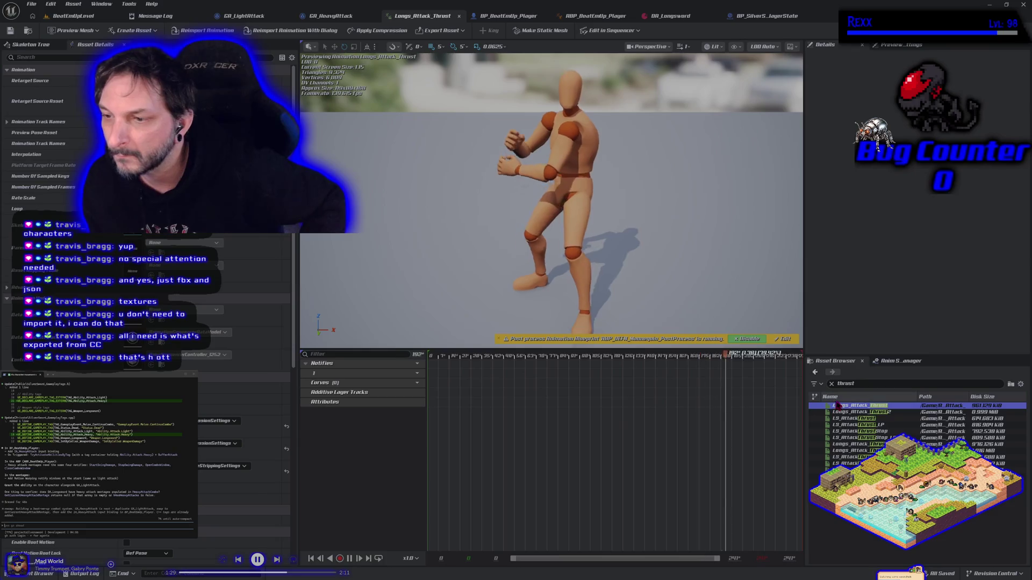
{"action": "left_click", "coordinate": [817, 384]}
{"action": "left_click", "coordinate": [831, 383]}
{"action": "scroll", "coordinate": [914, 430], "scroll_direction": "down", "scroll_amount": 5}
{"action": "scroll", "coordinate": [913, 430], "scroll_direction": "down", "scroll_amount": 5}
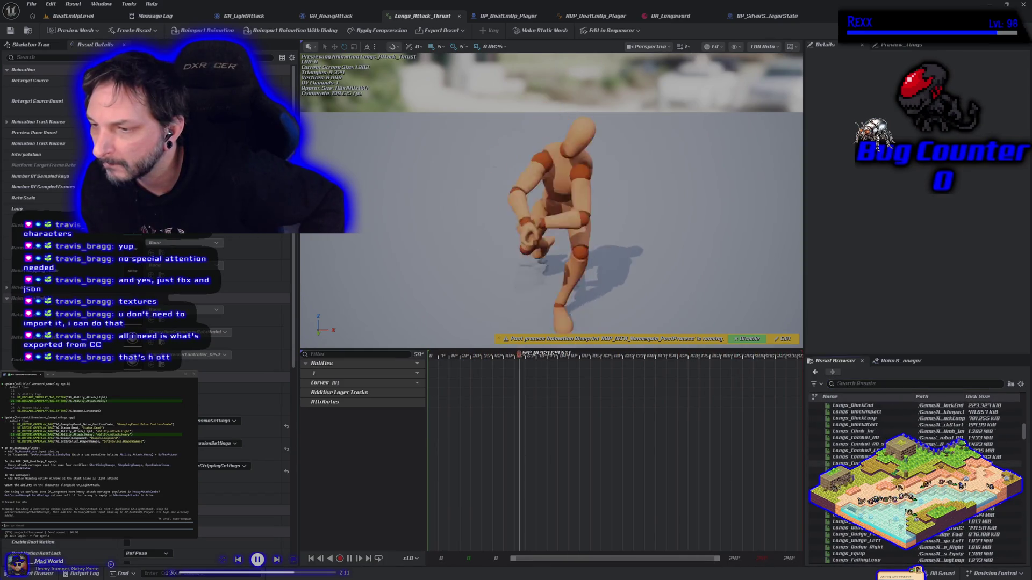
{"action": "scroll", "coordinate": [914, 430], "scroll_direction": "up", "scroll_amount": 10}
{"action": "scroll", "coordinate": [914, 430], "scroll_direction": "up", "scroll_amount": 5}
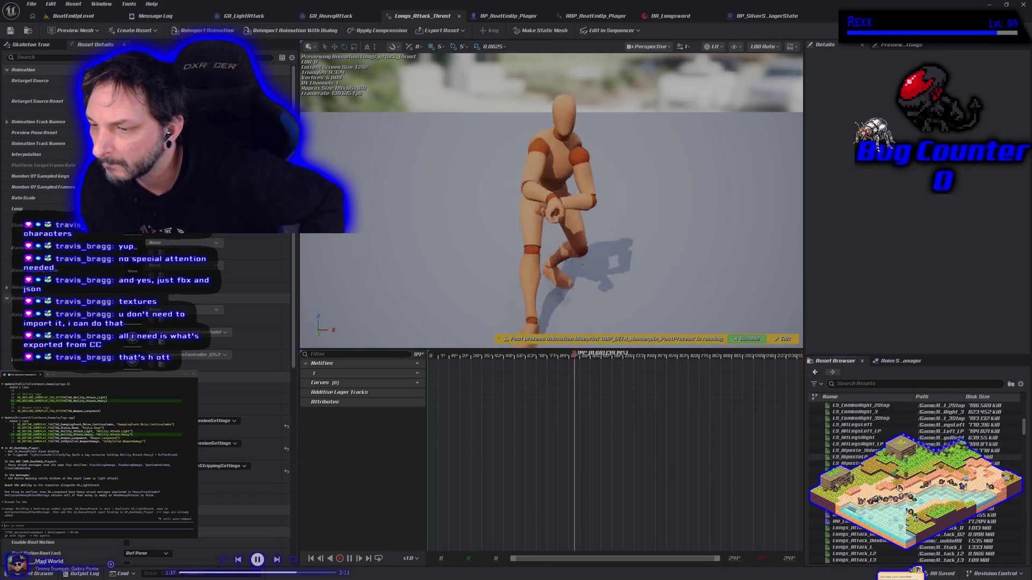
Reopen the heavy attack 2 montage, paste the copied notifies, and shift the motion notify slightly earlier
{"action": "scroll", "coordinate": [913, 430], "scroll_direction": "down", "scroll_amount": 1}
{"action": "double_click", "coordinate": [914, 502]}
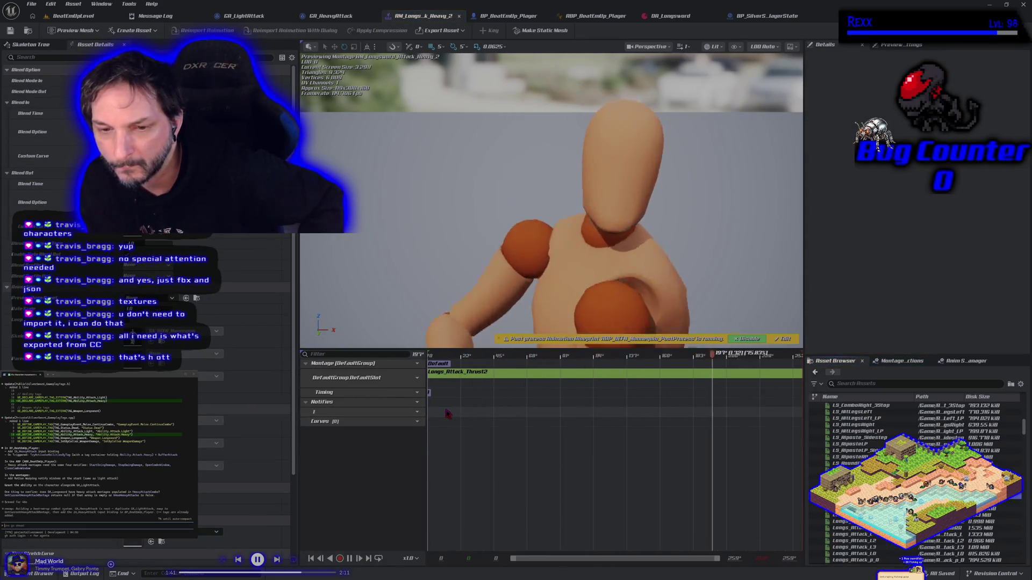
{"action": "key", "text": "ctrl+v"}
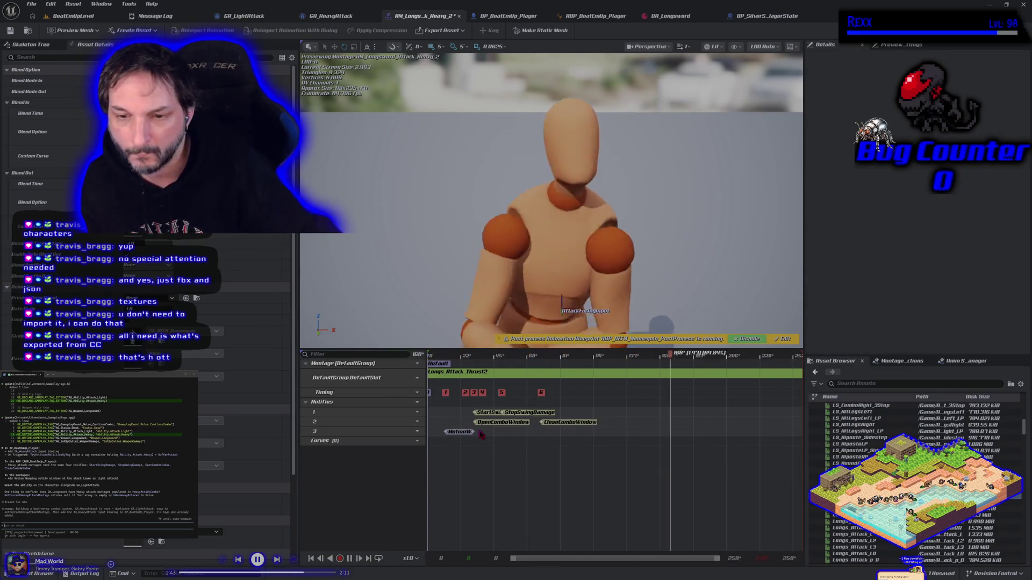
{"action": "left_click_drag", "start_coordinate": [457, 432], "coordinate": [442, 434]}
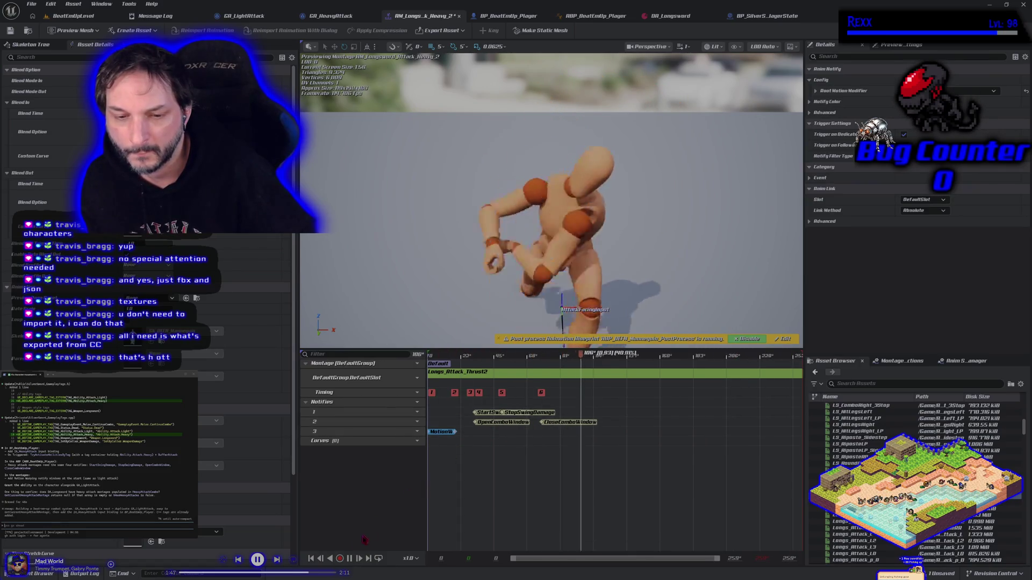
{"action": "left_click", "coordinate": [350, 559]}
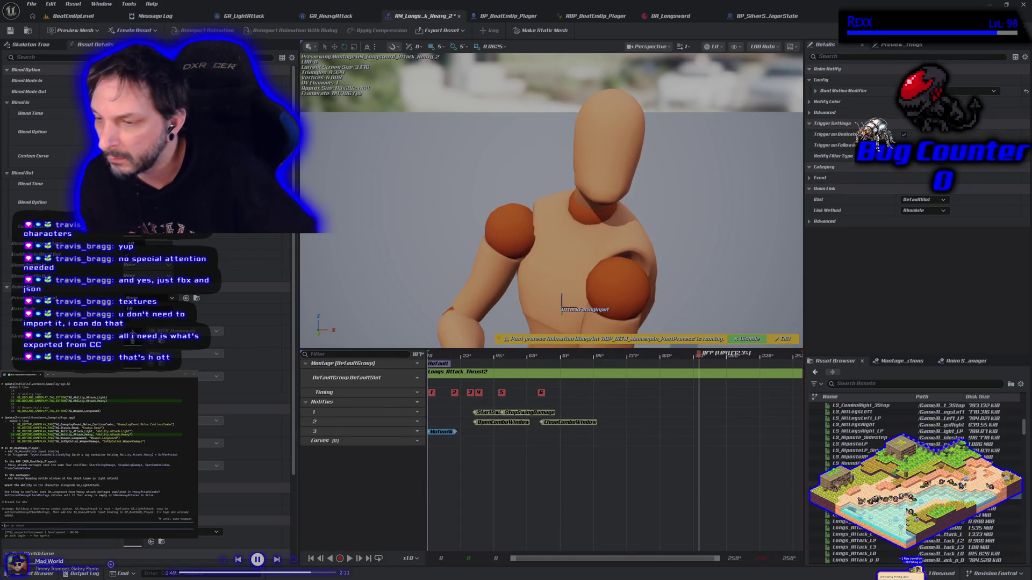
Browse the Asset Browser and search it for 'thrust' animations
{"action": "mouse_move", "coordinate": [849, 519]}
{"action": "scroll", "coordinate": [849, 519], "scroll_direction": "down", "scroll_amount": 2}
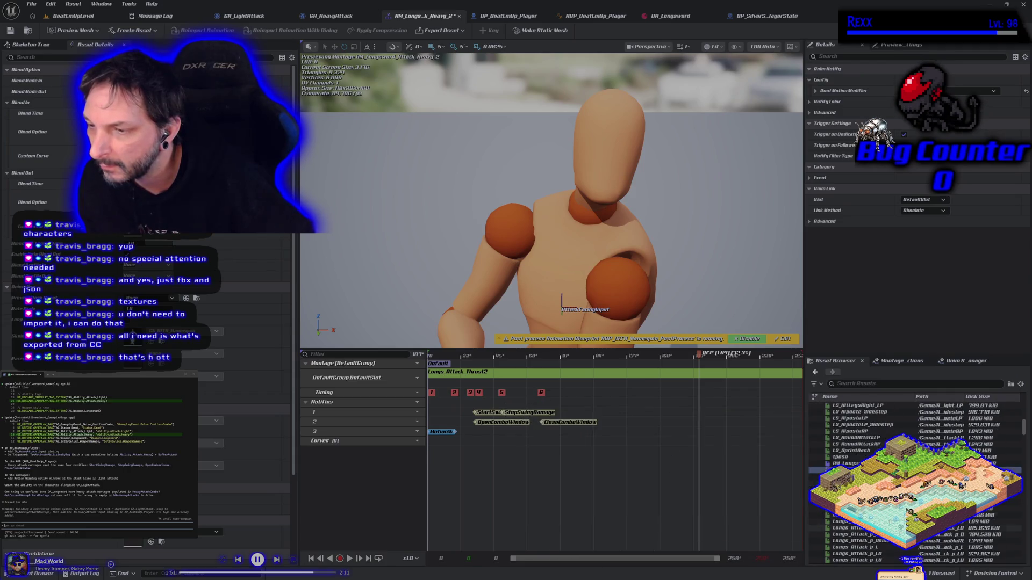
{"action": "scroll", "coordinate": [913, 483], "scroll_direction": "down", "scroll_amount": 6}
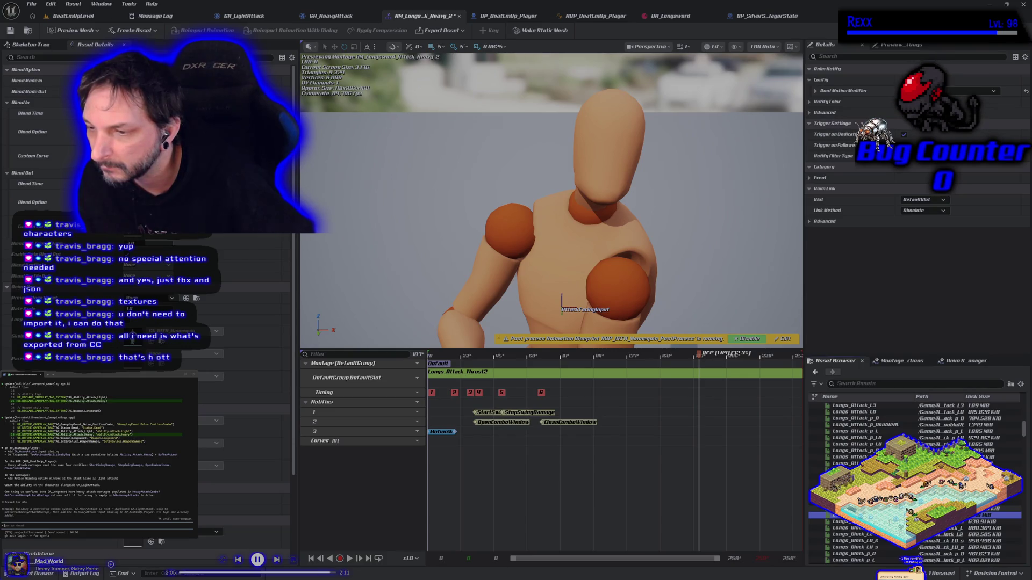
{"action": "scroll", "coordinate": [913, 472], "scroll_direction": "up", "scroll_amount": 1}
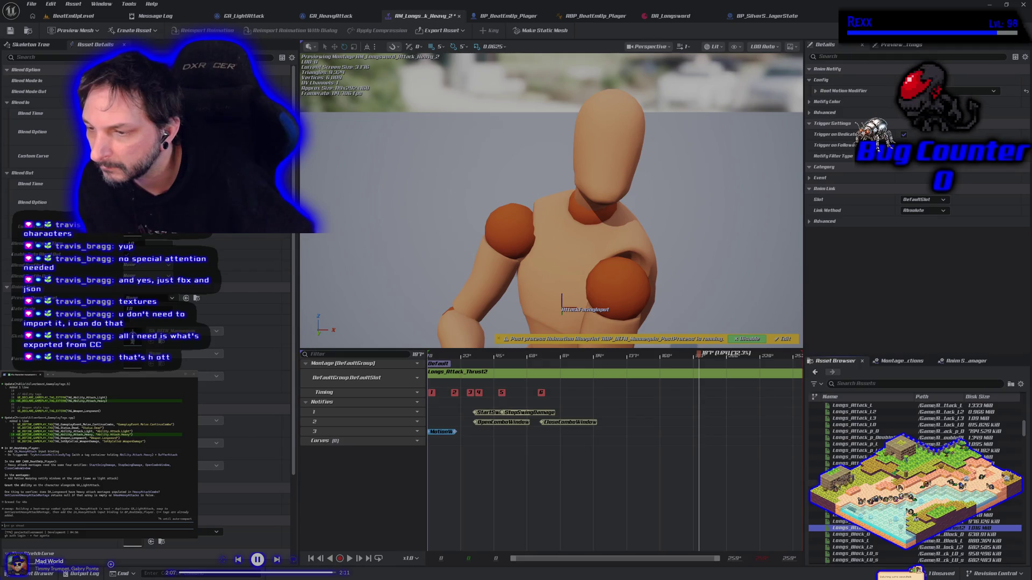
{"action": "scroll", "coordinate": [913, 473], "scroll_direction": "up", "scroll_amount": 2}
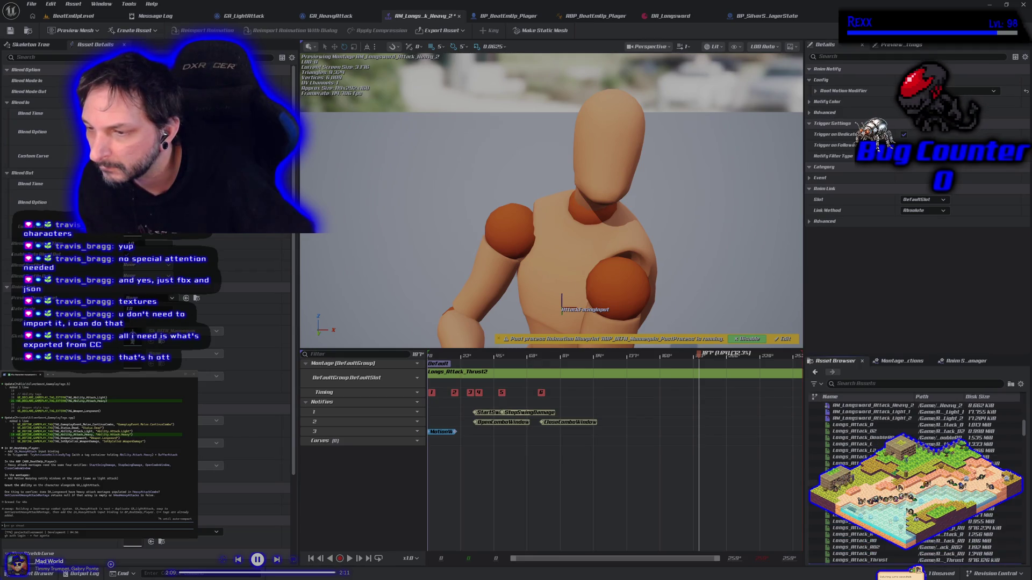
{"action": "scroll", "coordinate": [914, 473], "scroll_direction": "down", "scroll_amount": 5}
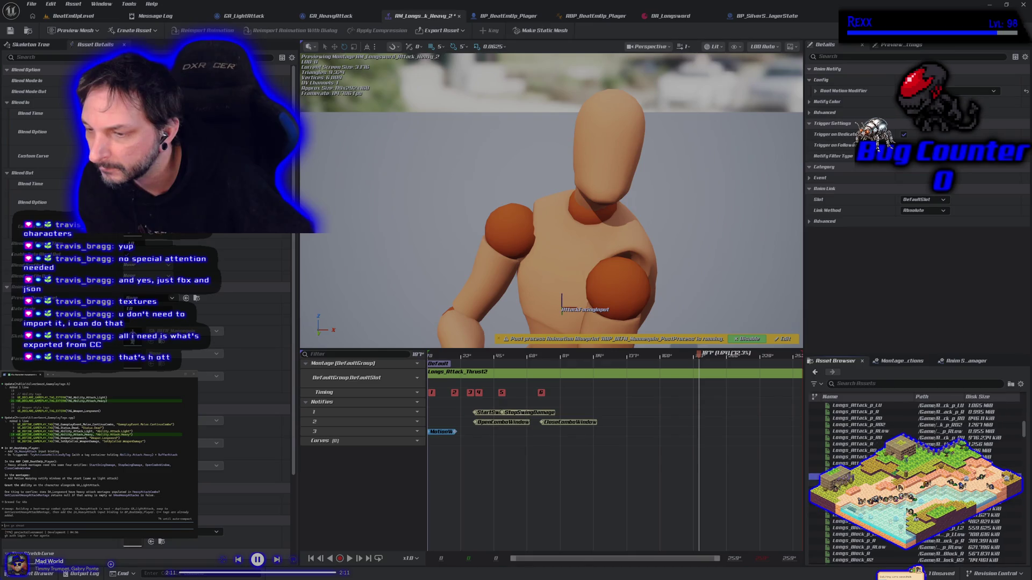
{"action": "scroll", "coordinate": [913, 473], "scroll_direction": "down", "scroll_amount": 3}
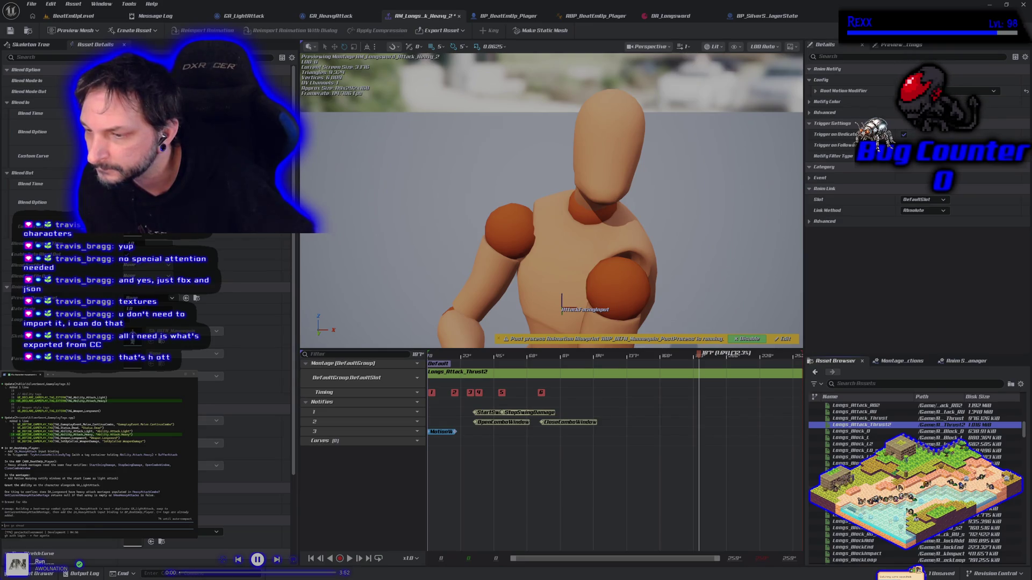
{"action": "scroll", "coordinate": [914, 473], "scroll_direction": "down", "scroll_amount": 2}
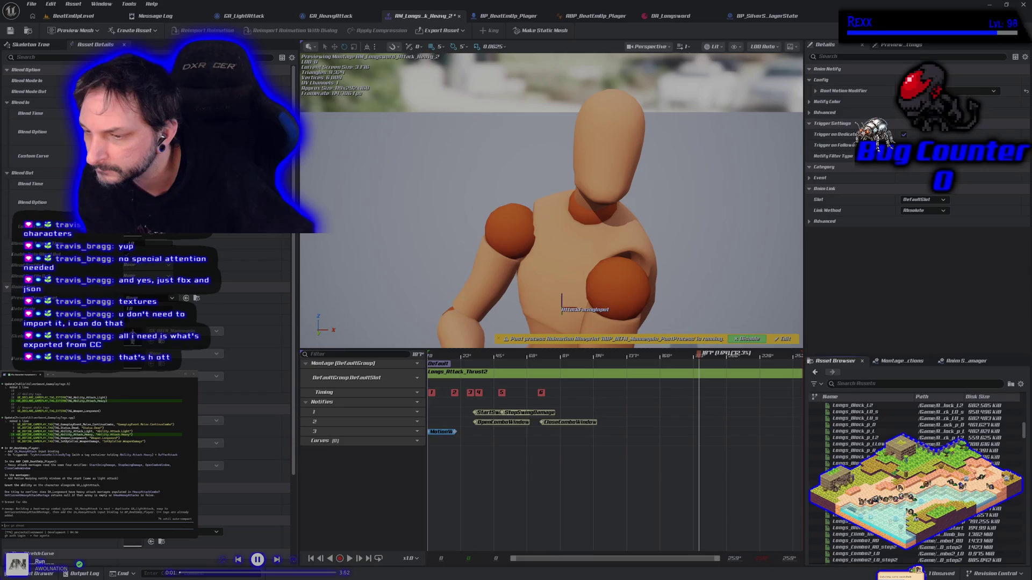
{"action": "scroll", "coordinate": [913, 473], "scroll_direction": "down", "scroll_amount": 5}
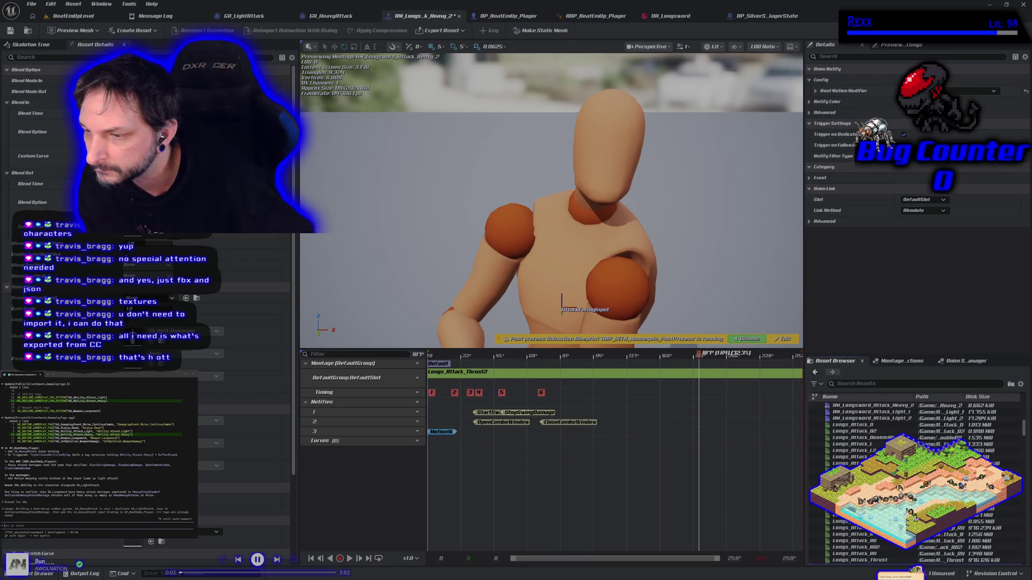
{"action": "scroll", "coordinate": [913, 473], "scroll_direction": "down", "scroll_amount": 2}
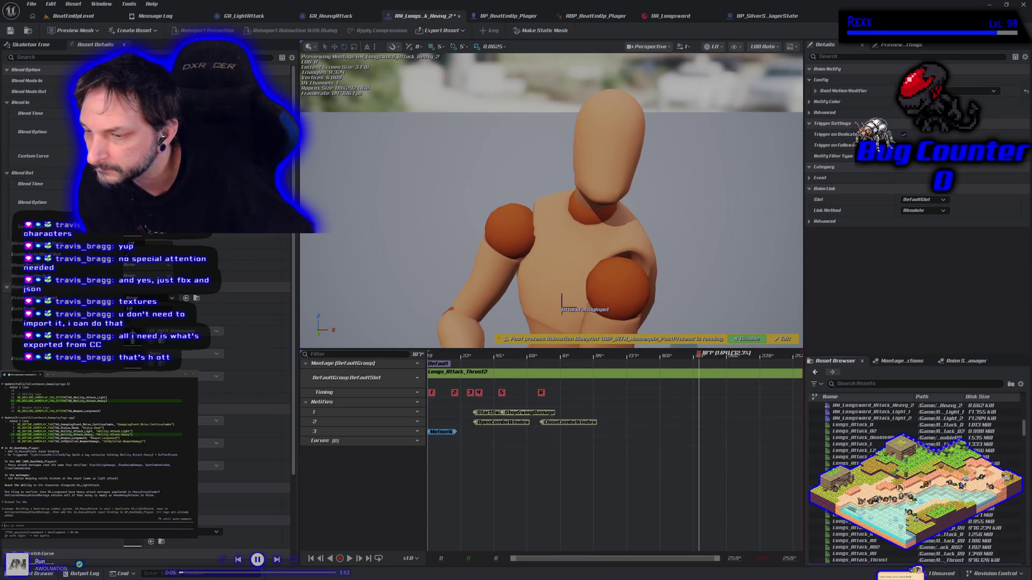
{"action": "scroll", "coordinate": [913, 473], "scroll_direction": "down", "scroll_amount": 2}
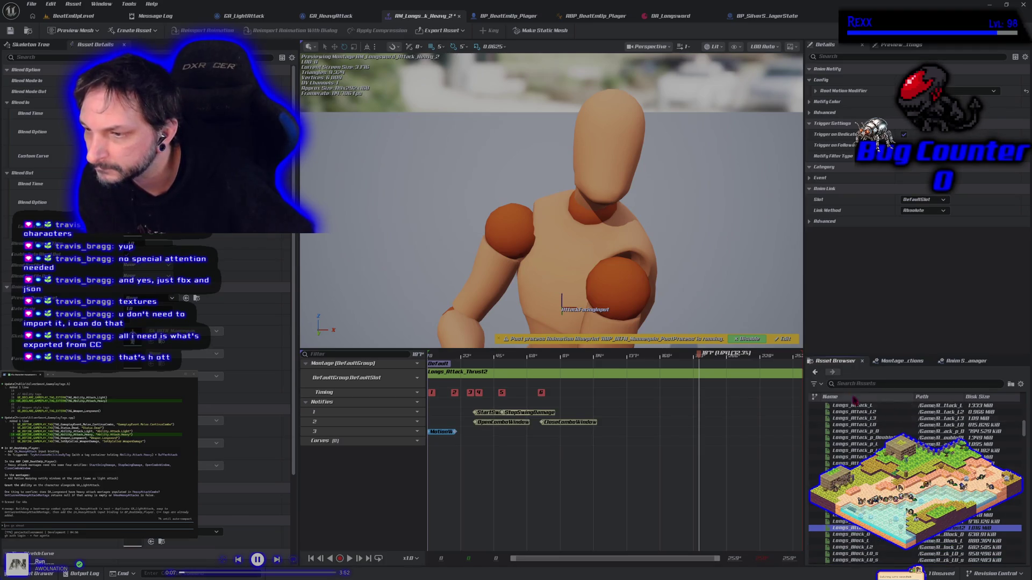
{"action": "left_click", "coordinate": [841, 384]}
{"action": "type", "text": "th"}
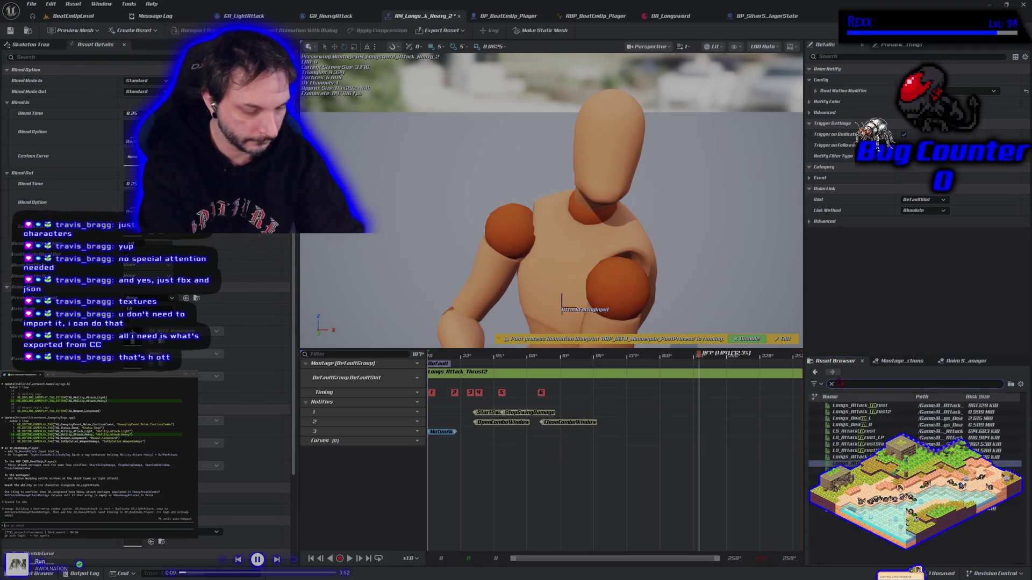
{"action": "type", "text": "rust"}
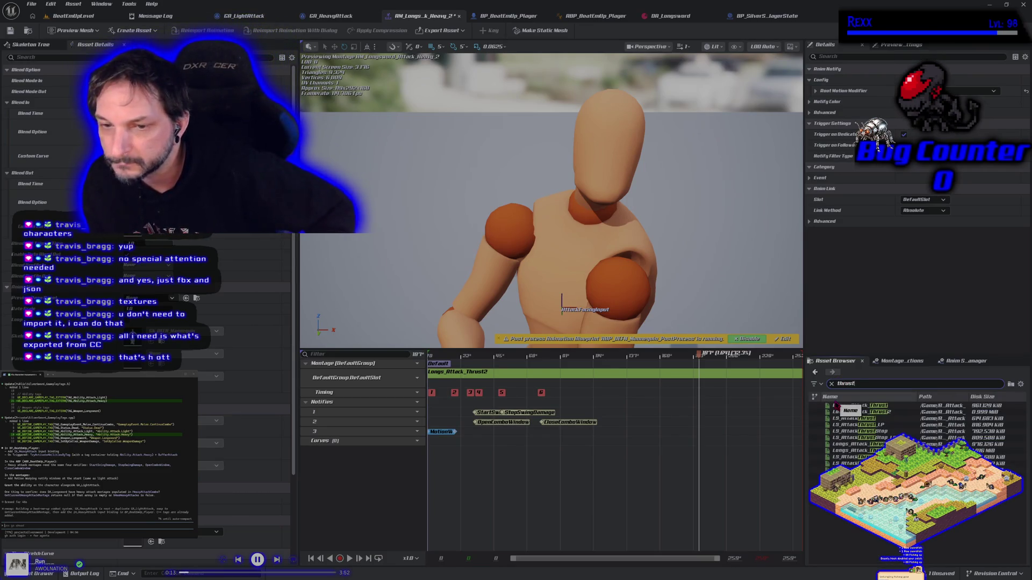
Add Longs_Attack_Thrust2 to the montage timeline, undo the duplicate section, preview, and save
{"action": "mouse_move", "coordinate": [856, 414]}
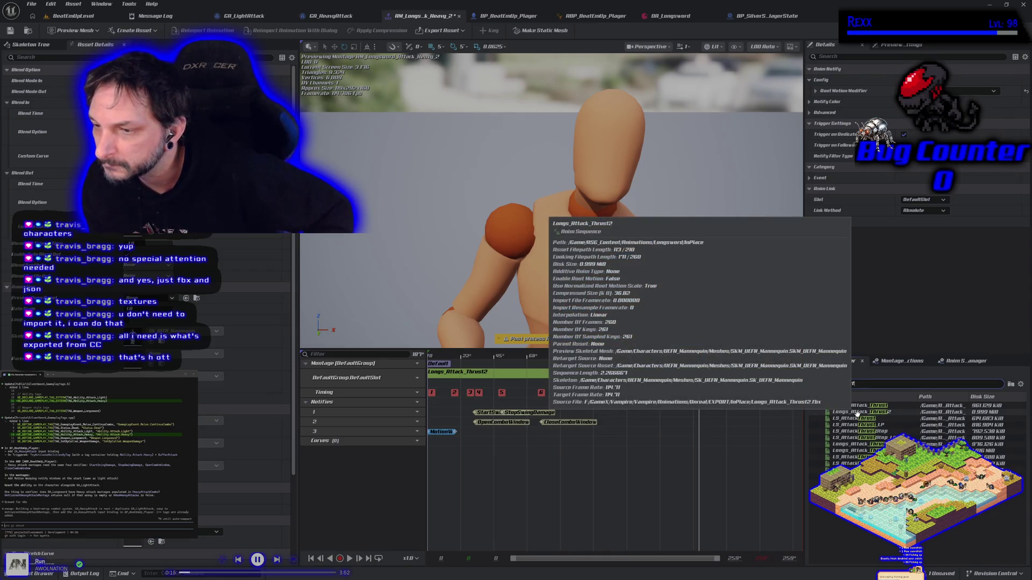
{"action": "left_click_drag", "start_coordinate": [856, 414], "coordinate": [594, 373]}
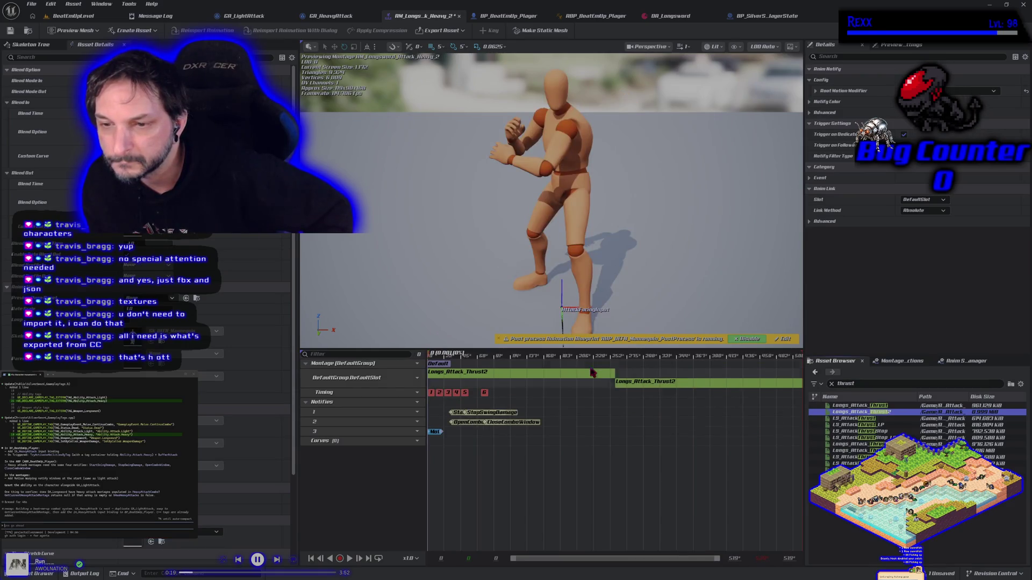
{"action": "key", "text": "ctrl+z"}
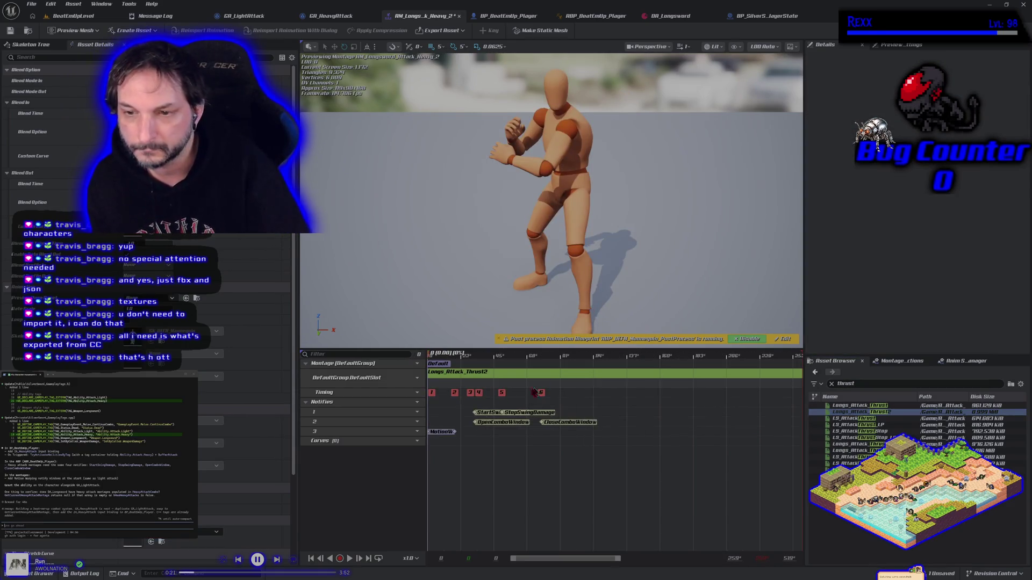
{"action": "left_click", "coordinate": [348, 559]}
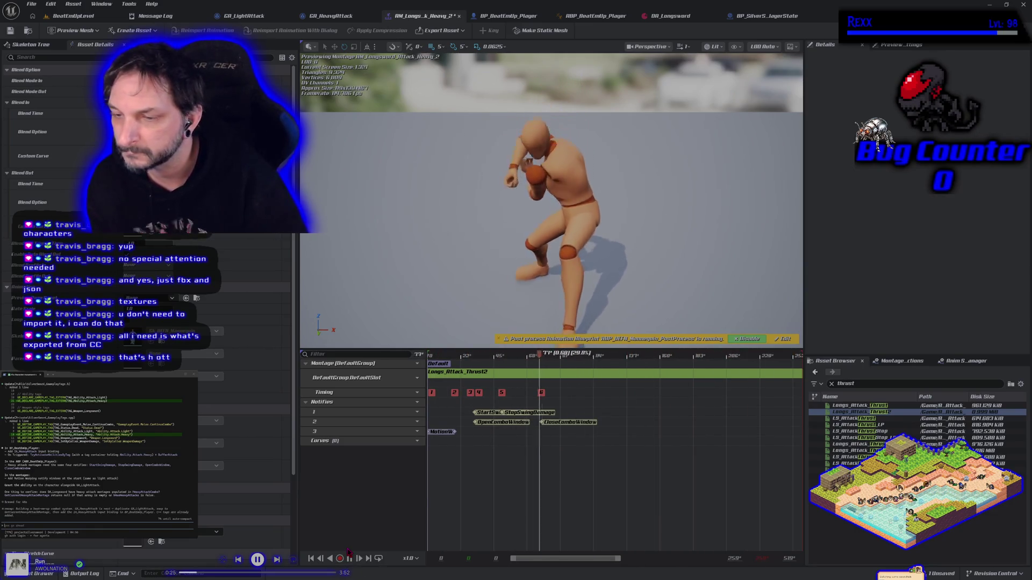
{"action": "key", "text": "ctrl+s"}
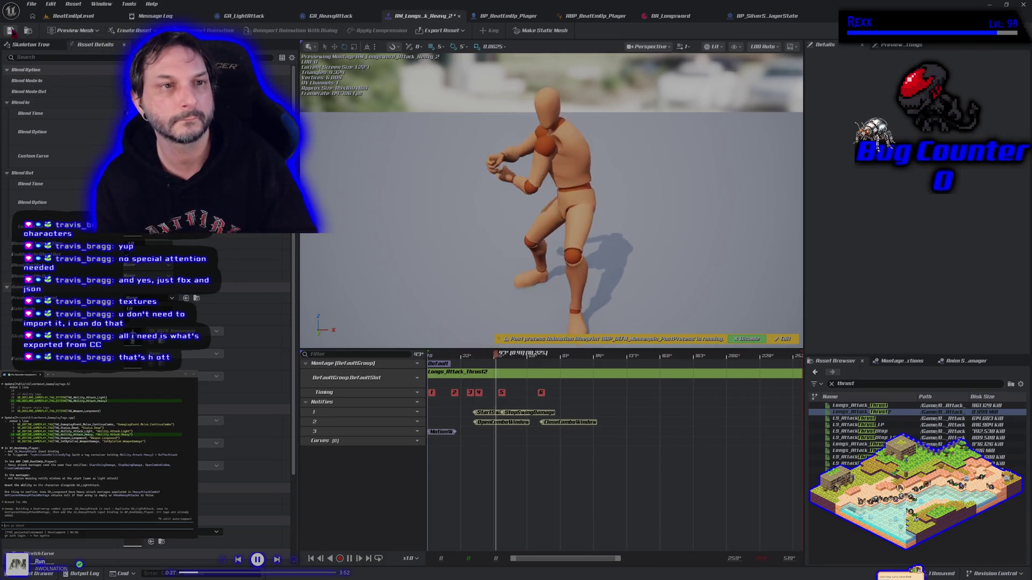
Move CloseComboWindow, OpenComboWindow, StopSwingDamage and StartSwingDamage later to suit the thrust
{"action": "left_click", "coordinate": [453, 346]}
{"action": "mouse_move", "coordinate": [448, 355]}
{"action": "left_mouse_down"}
{"action": "mouse_move", "coordinate": [504, 374]}
{"action": "mouse_move", "coordinate": [612, 379]}
{"action": "mouse_move", "coordinate": [562, 380]}
{"action": "left_mouse_up"}
{"action": "mouse_move", "coordinate": [588, 422]}
{"action": "left_mouse_down"}
{"action": "mouse_move", "coordinate": [682, 441]}
{"action": "mouse_move", "coordinate": [639, 431]}
{"action": "left_mouse_up"}
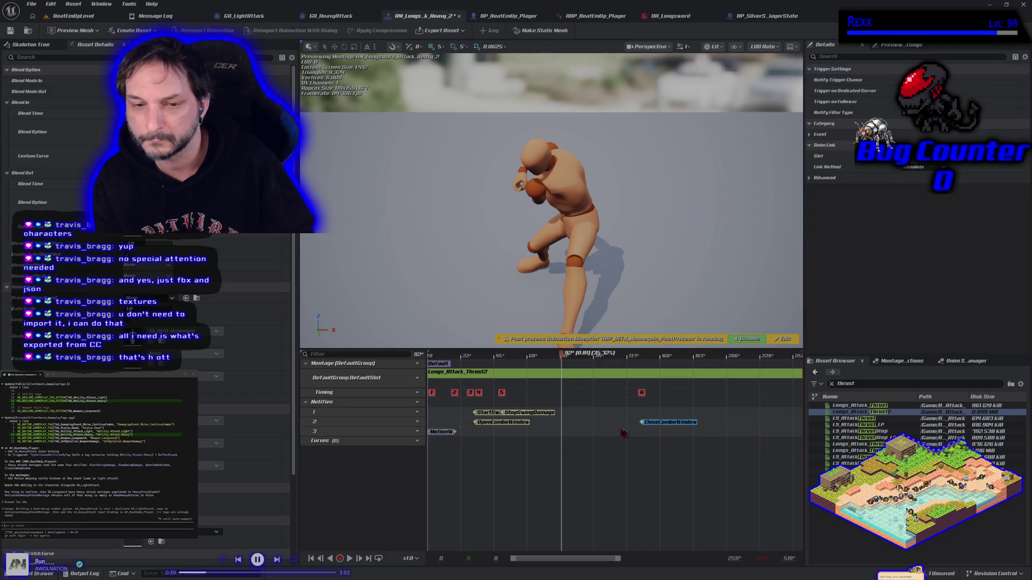
{"action": "left_click_drag", "start_coordinate": [521, 429], "coordinate": [544, 425]}
{"action": "left_click_drag", "start_coordinate": [614, 430], "coordinate": [621, 426]}
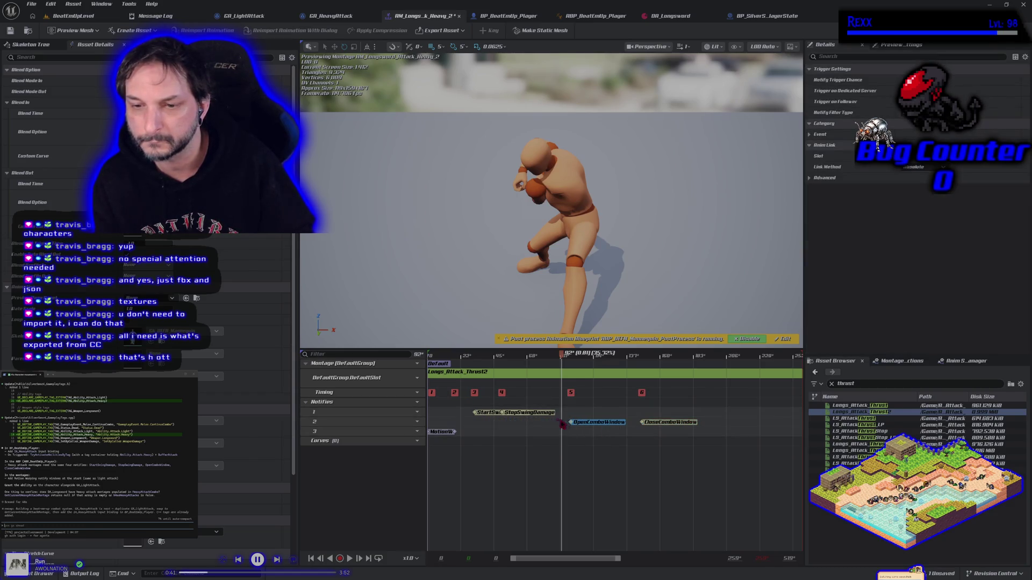
{"action": "mouse_move", "coordinate": [553, 413]}
{"action": "left_mouse_down"}
{"action": "mouse_move", "coordinate": [639, 417]}
{"action": "mouse_move", "coordinate": [660, 431]}
{"action": "mouse_move", "coordinate": [657, 413]}
{"action": "left_mouse_up"}
{"action": "left_click_drag", "start_coordinate": [523, 413], "coordinate": [609, 417]}
Set StartSwingDamage at the strike frame with OpenComboWindow aligned, nudge CloseComboWindow earlier, and save
{"action": "left_click", "coordinate": [559, 373]}
{"action": "left_click_drag", "start_coordinate": [561, 372], "coordinate": [561, 372]}
{"action": "left_click_drag", "start_coordinate": [582, 430], "coordinate": [573, 425]}
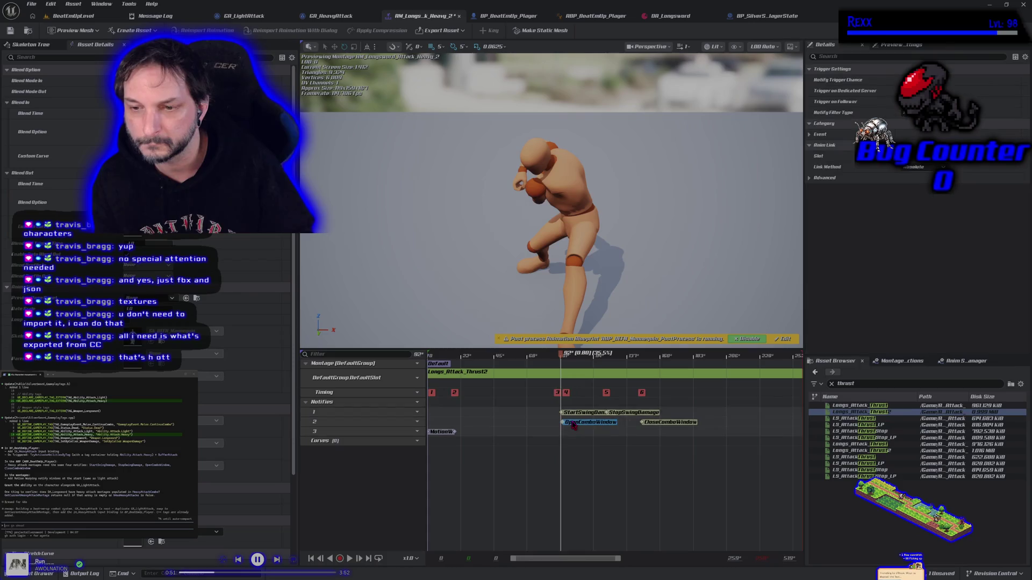
{"action": "left_click_drag", "start_coordinate": [564, 362], "coordinate": [629, 365]}
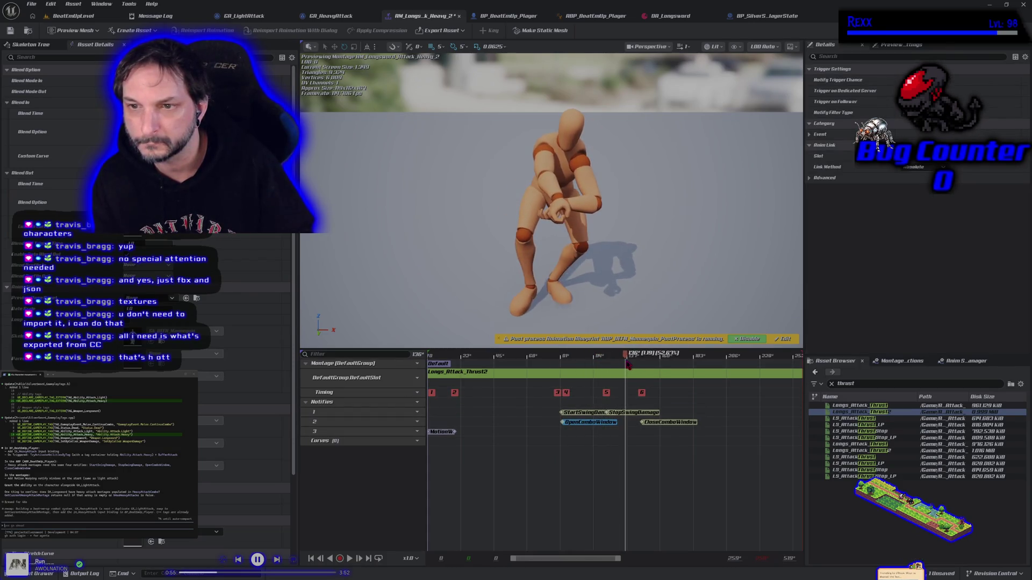
{"action": "left_click", "coordinate": [649, 413]}
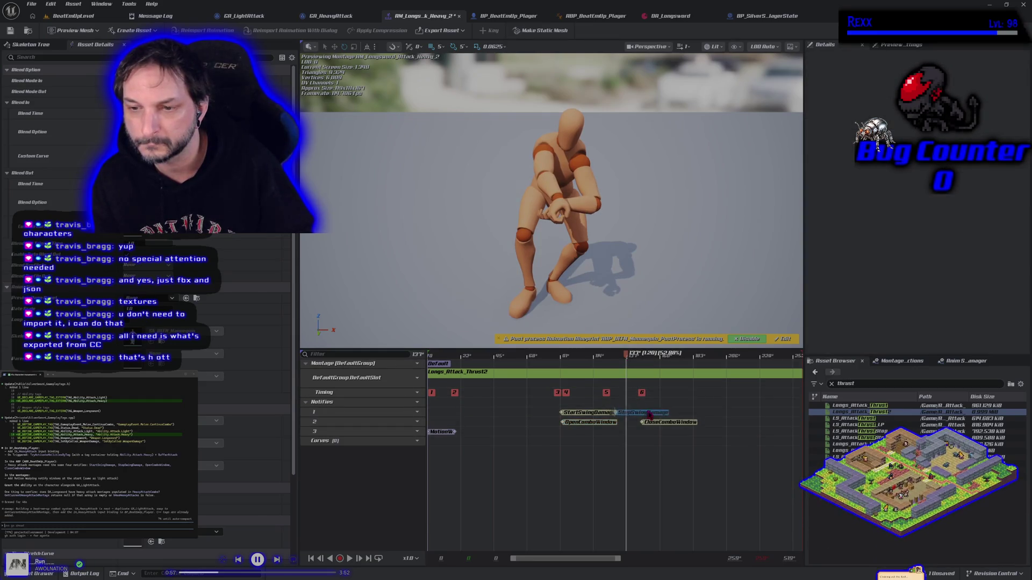
{"action": "left_click", "coordinate": [657, 416]}
{"action": "left_click_drag", "start_coordinate": [665, 427], "coordinate": [644, 425]}
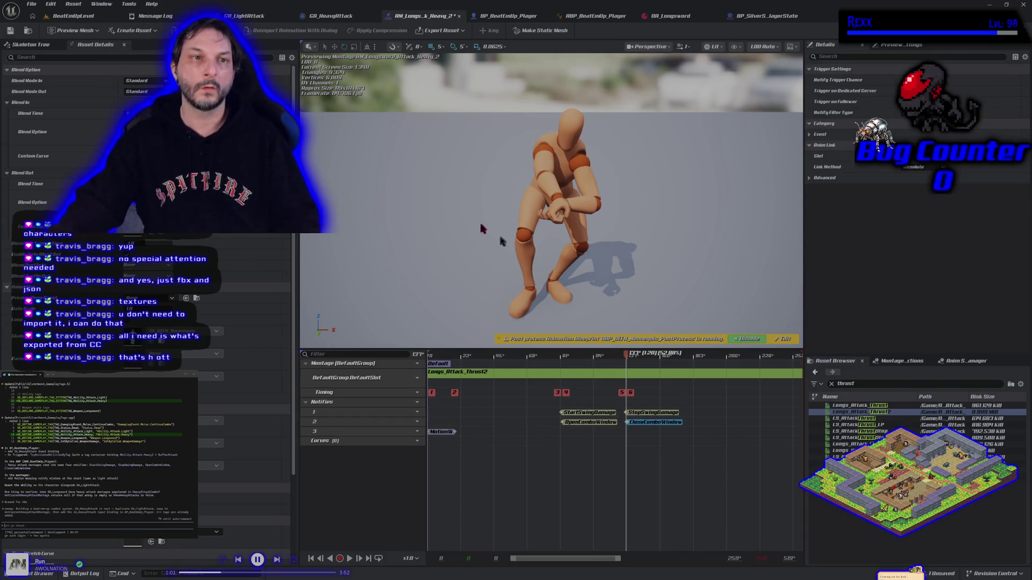
{"action": "left_click", "coordinate": [10, 30]}
{"action": "left_click", "coordinate": [74, 16]}
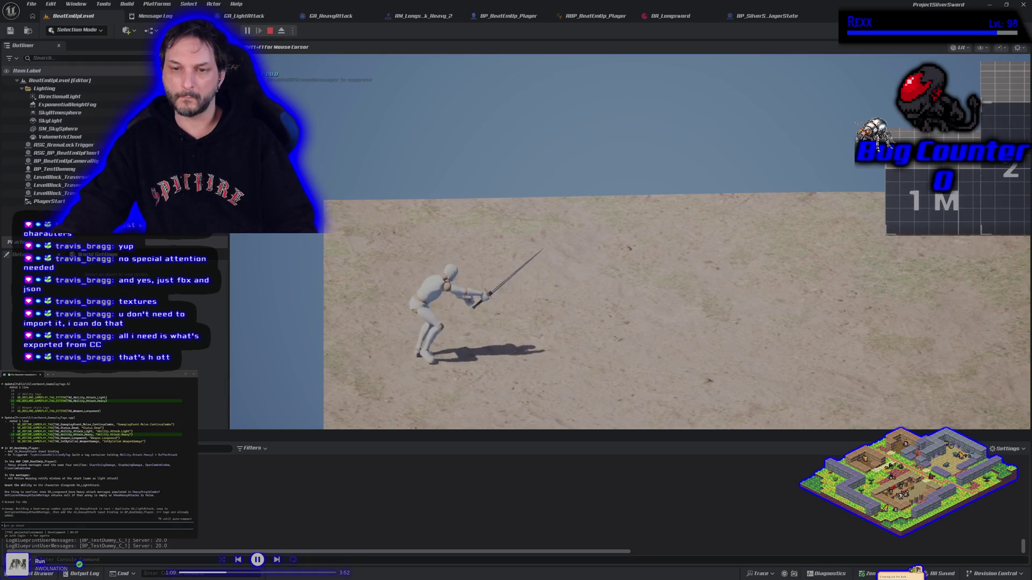
Stop the play test and go back to the AM_Longsword_Attack_Heavy_2 montage
{"action": "key", "text": "Escape"}
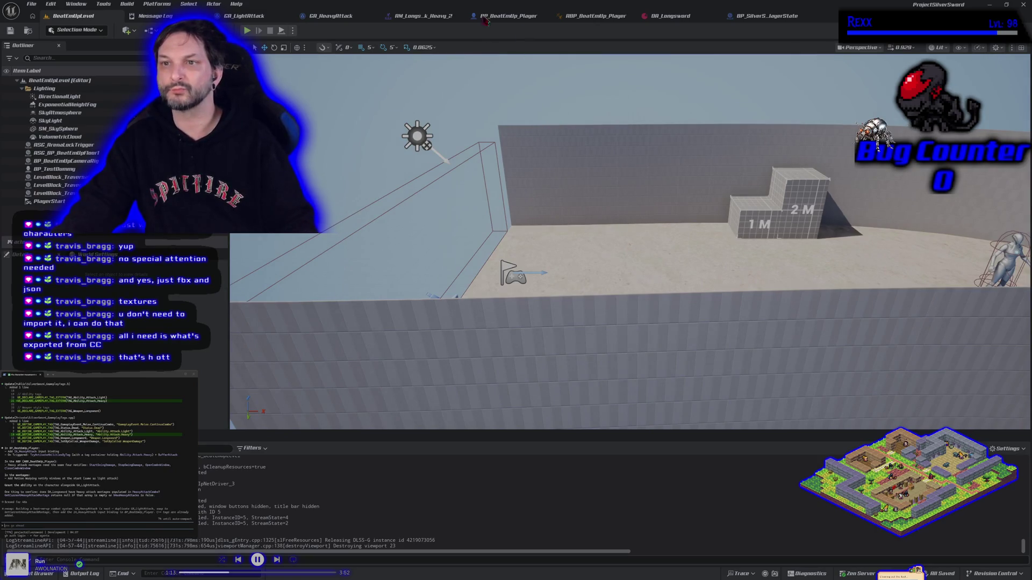
{"action": "left_click", "coordinate": [424, 16]}
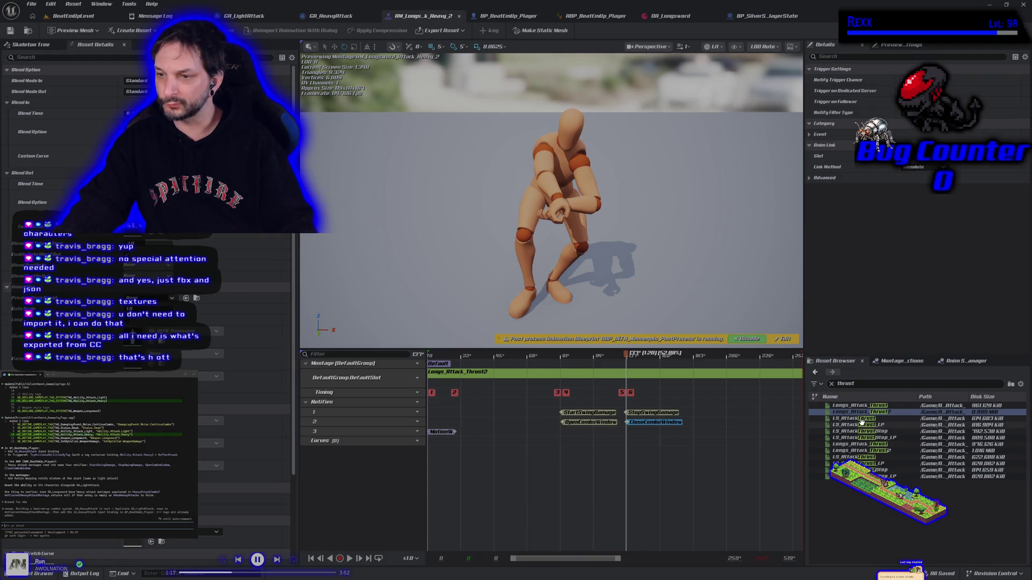
Swap Longs_Attack_Thrust2 for LS_AttackThrust_LP in the montage, save it, and start a play test
{"action": "mouse_move", "coordinate": [862, 416]}
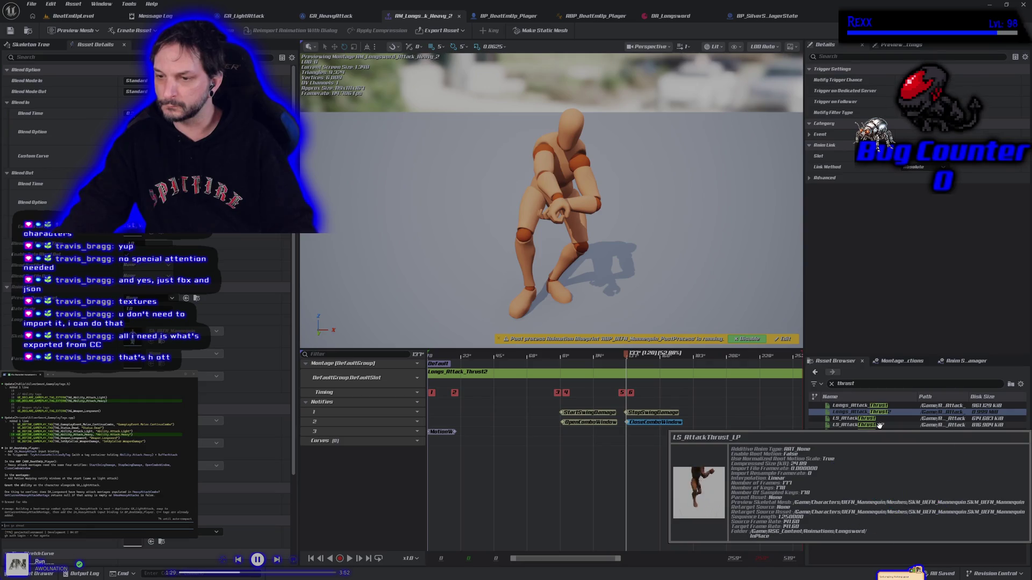
{"action": "mouse_move", "coordinate": [879, 425]}
{"action": "left_mouse_down"}
{"action": "mouse_move", "coordinate": [666, 400]}
{"action": "mouse_move", "coordinate": [642, 374]}
{"action": "left_mouse_up"}
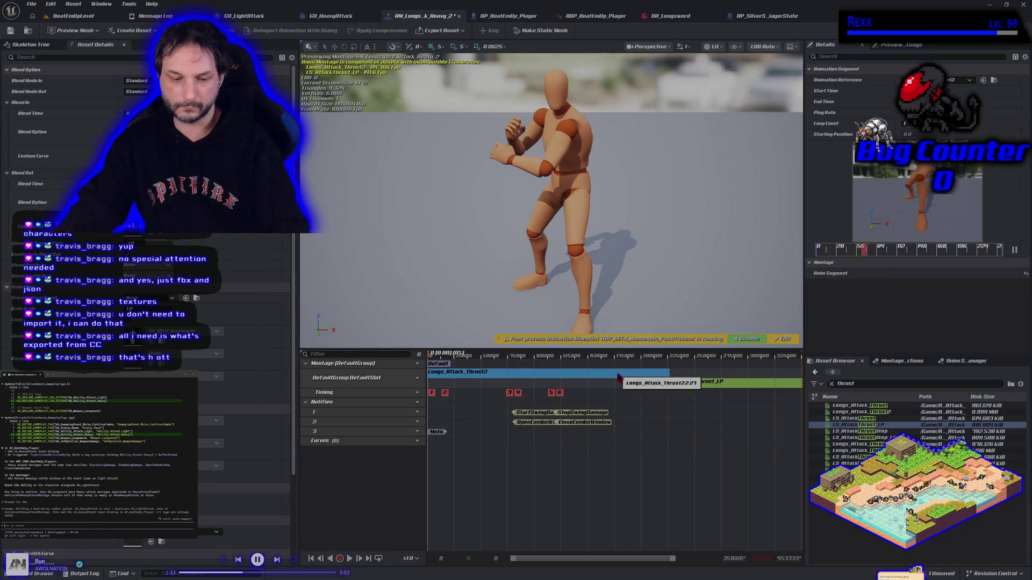
{"action": "key", "text": "Delete"}
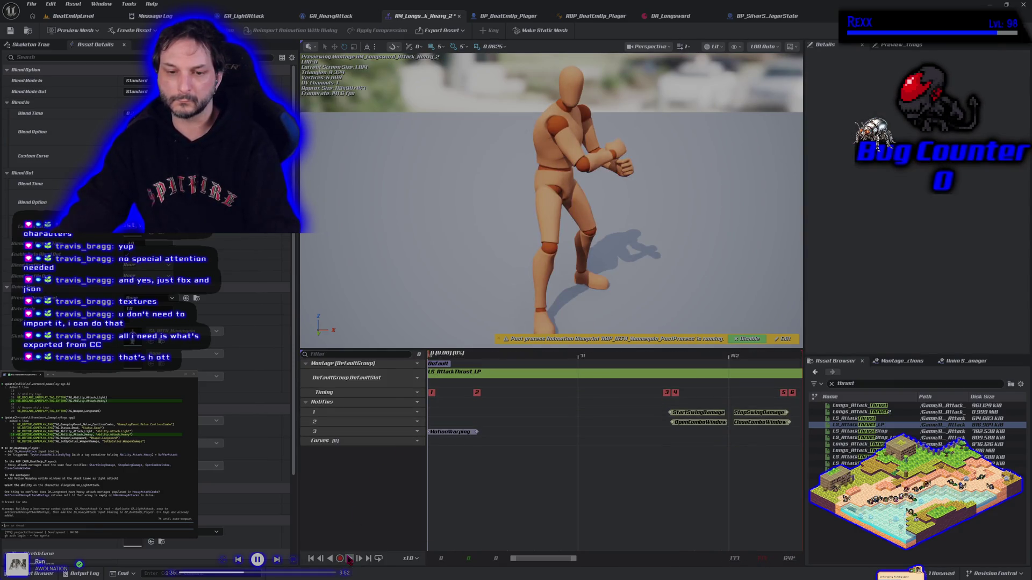
{"action": "left_click", "coordinate": [348, 559]}
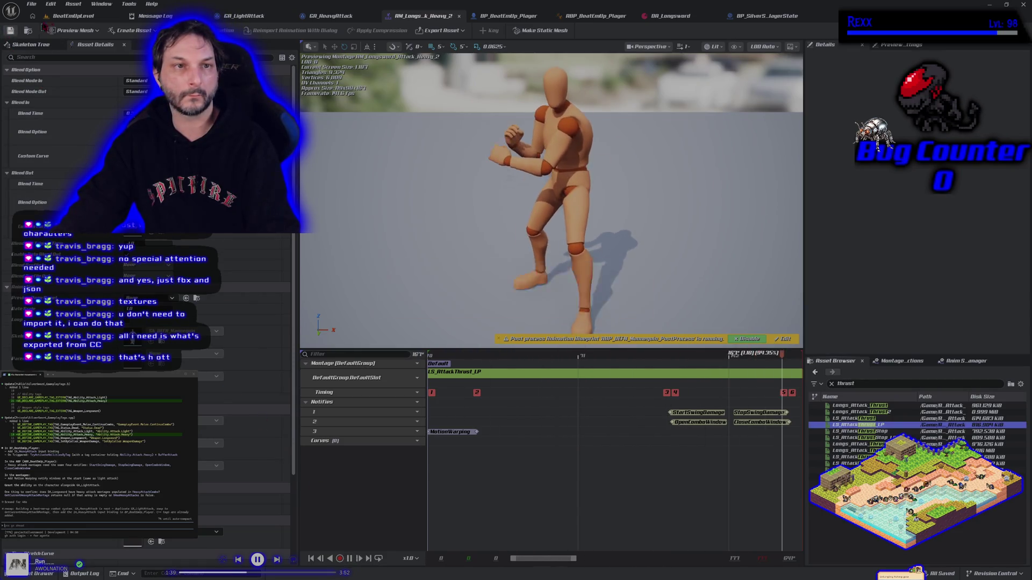
{"action": "key", "text": "ctrl+s"}
{"action": "left_click", "coordinate": [65, 15]}
{"action": "left_click", "coordinate": [247, 32]}
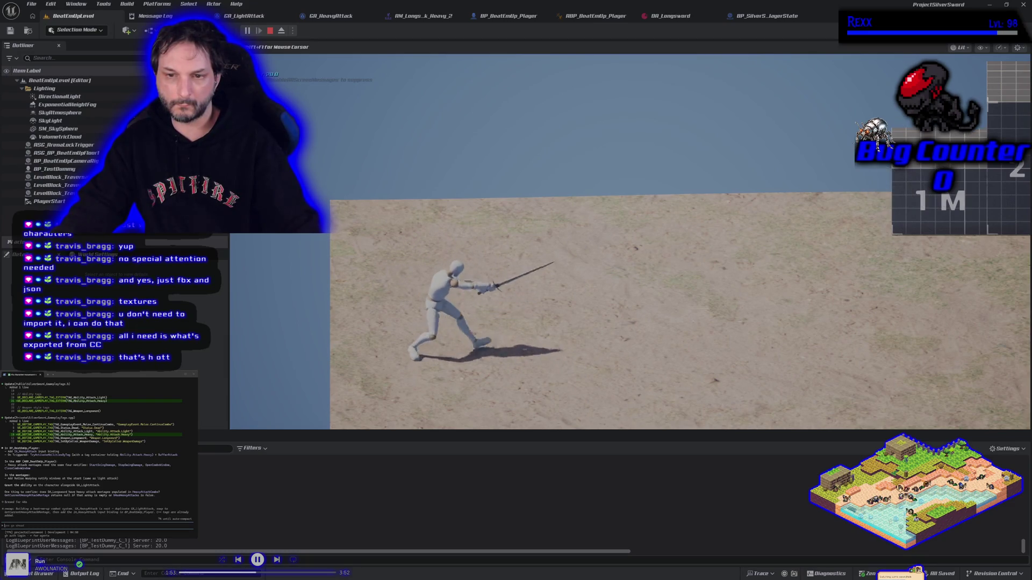
Stop the play session and switch back to the AM_Longsword_Attack_Heavy_2 montage
{"action": "key", "text": "Escape"}
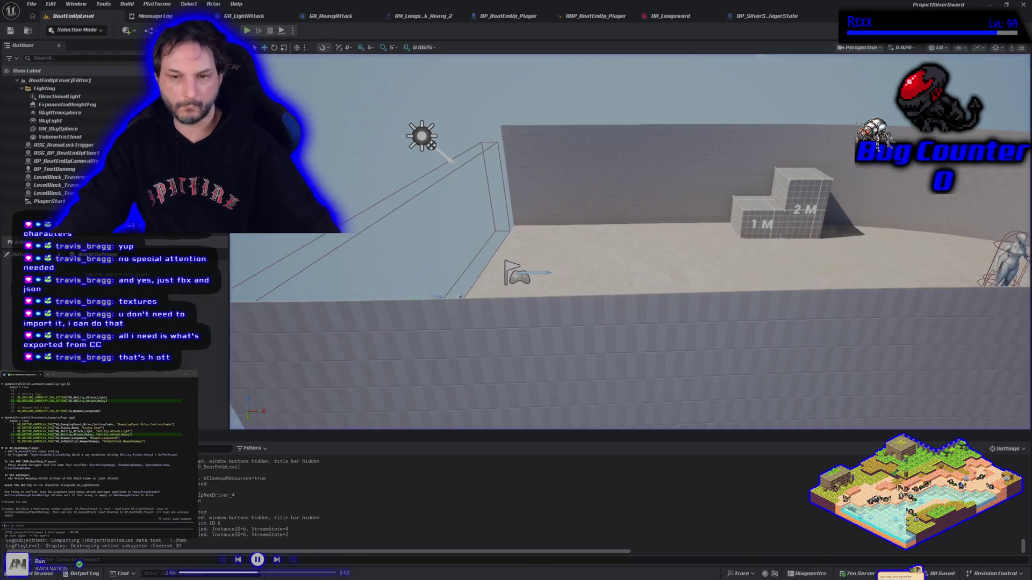
{"action": "left_click", "coordinate": [425, 16]}
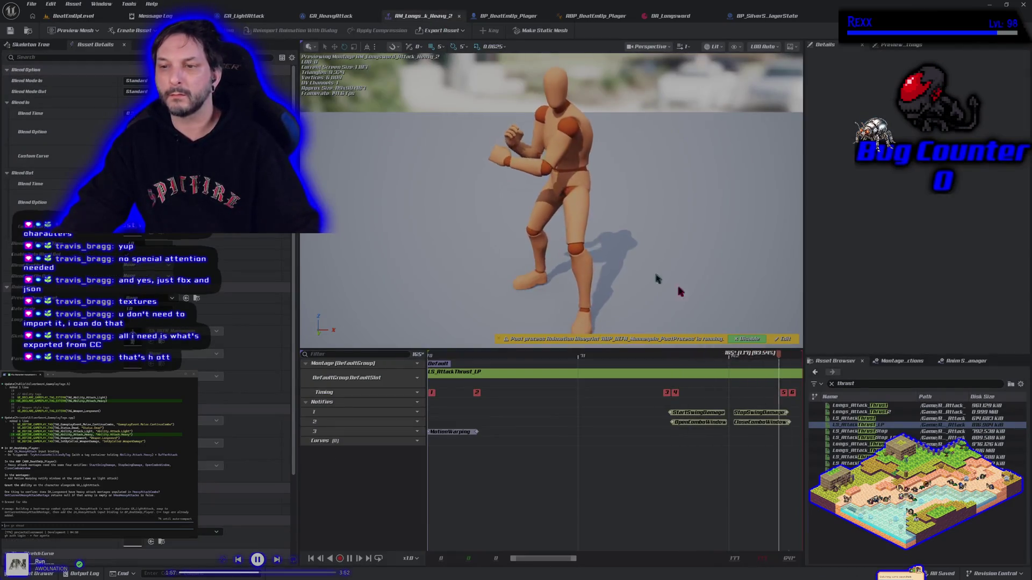
Preview LS_AttackThrustStop, LS_AttackThrustStop_LP, Longs_Attack_Thrust2 and LS_AttackThrust in turn
{"action": "double_click", "coordinate": [894, 433]}
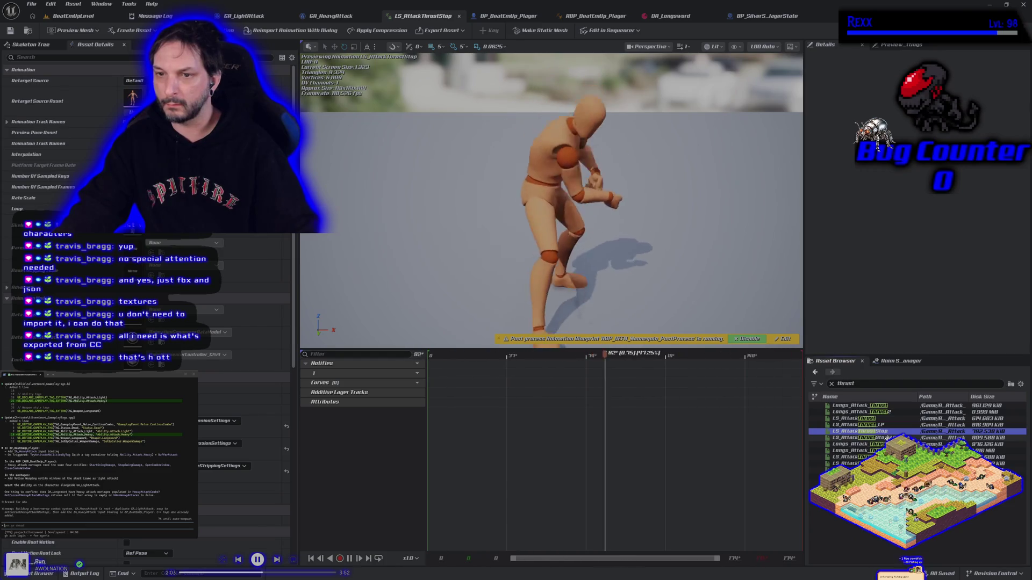
{"action": "double_click", "coordinate": [888, 438]}
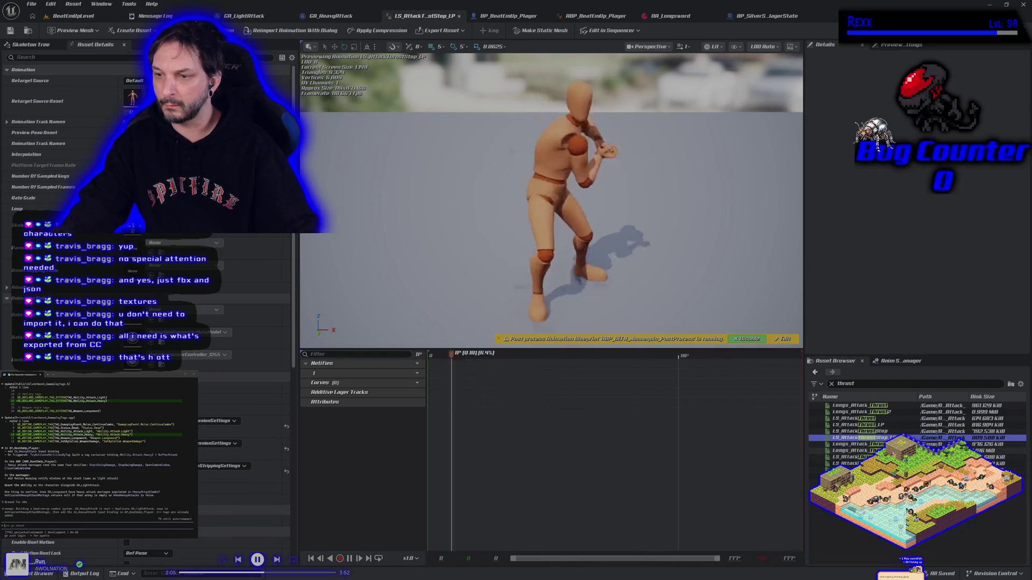
{"action": "double_click", "coordinate": [892, 450]}
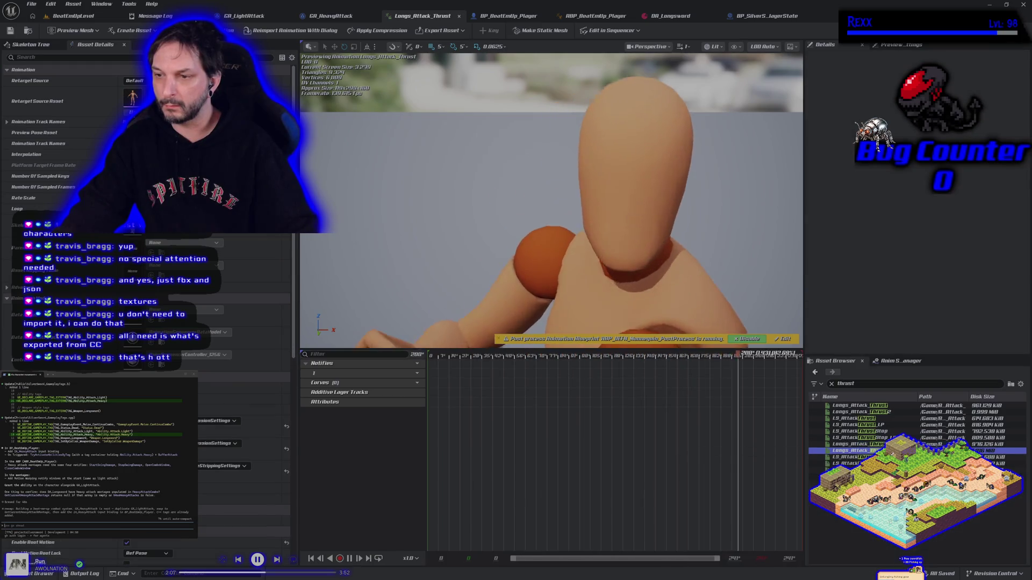
{"action": "double_click", "coordinate": [849, 457]}
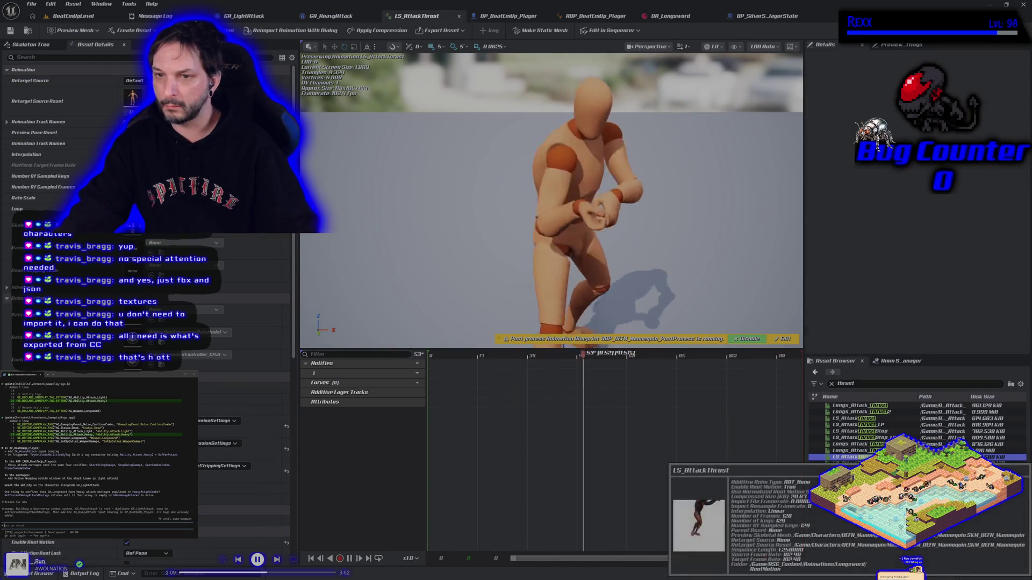
Clear the 'thrust' filter and browse the full asset list
{"action": "left_click", "coordinate": [832, 385]}
{"action": "scroll", "coordinate": [913, 484], "scroll_direction": "down", "scroll_amount": 3}
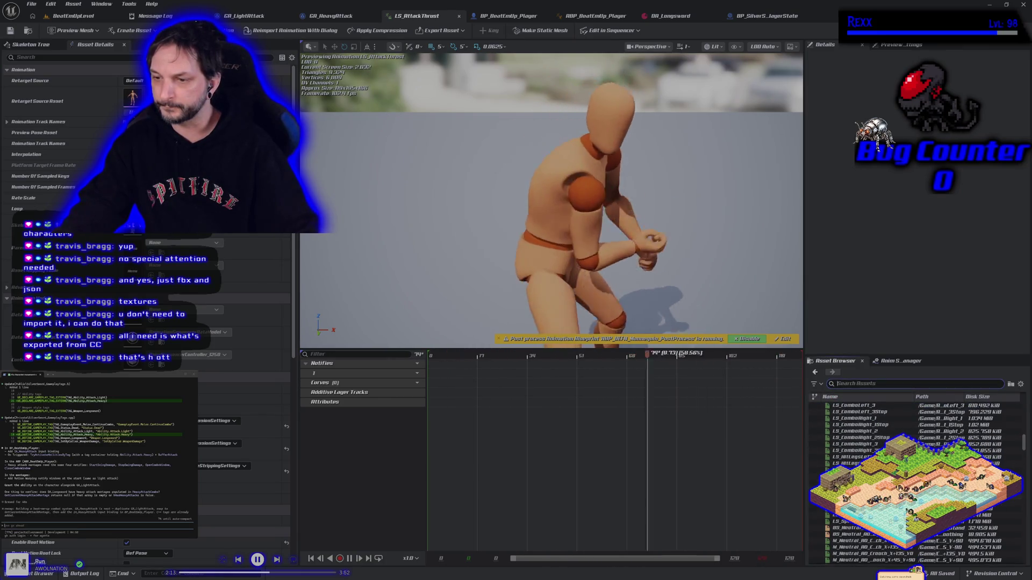
{"action": "scroll", "coordinate": [913, 484], "scroll_direction": "up", "scroll_amount": 3}
{"action": "scroll", "coordinate": [913, 484], "scroll_direction": "down", "scroll_amount": 2}
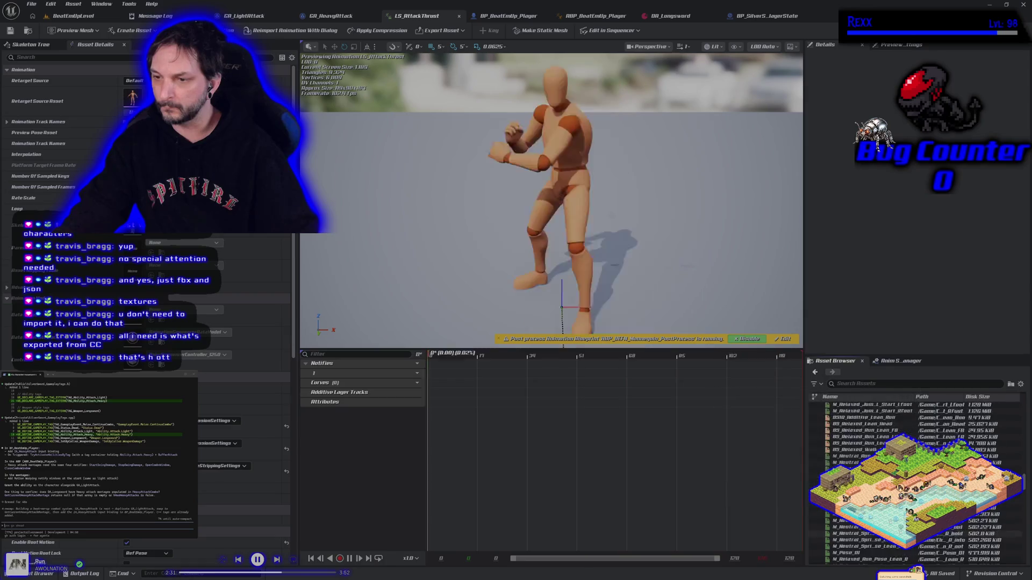
{"action": "scroll", "coordinate": [913, 483], "scroll_direction": "up", "scroll_amount": 3}
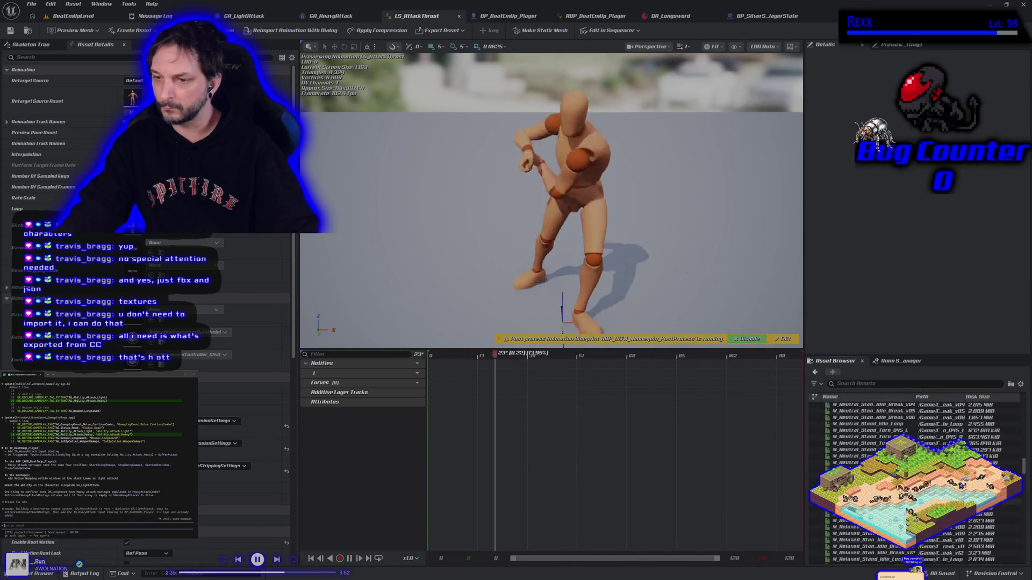
{"action": "scroll", "coordinate": [913, 430], "scroll_direction": "up", "scroll_amount": 5}
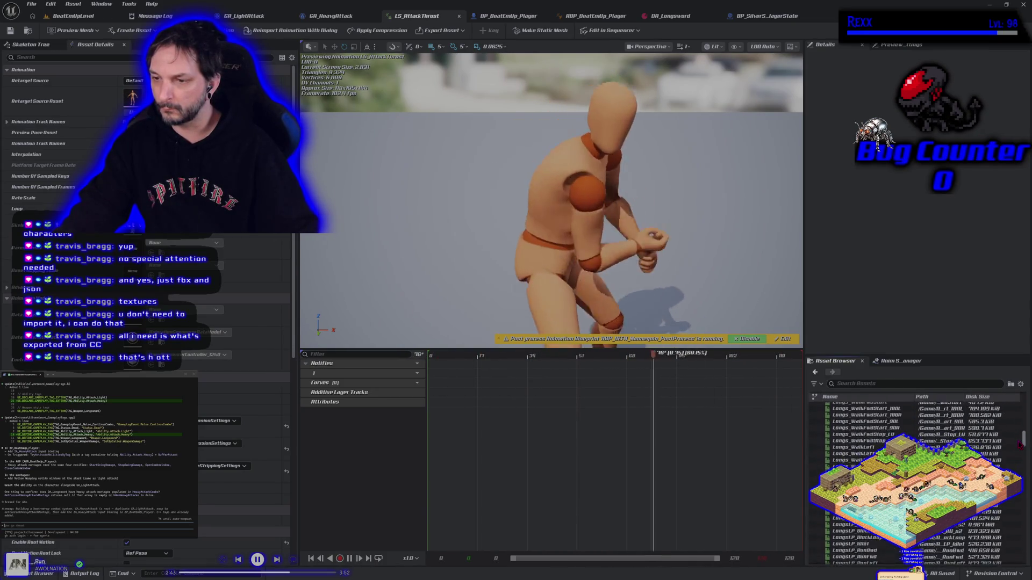
{"action": "scroll", "coordinate": [870, 430], "scroll_direction": "down", "scroll_amount": 10}
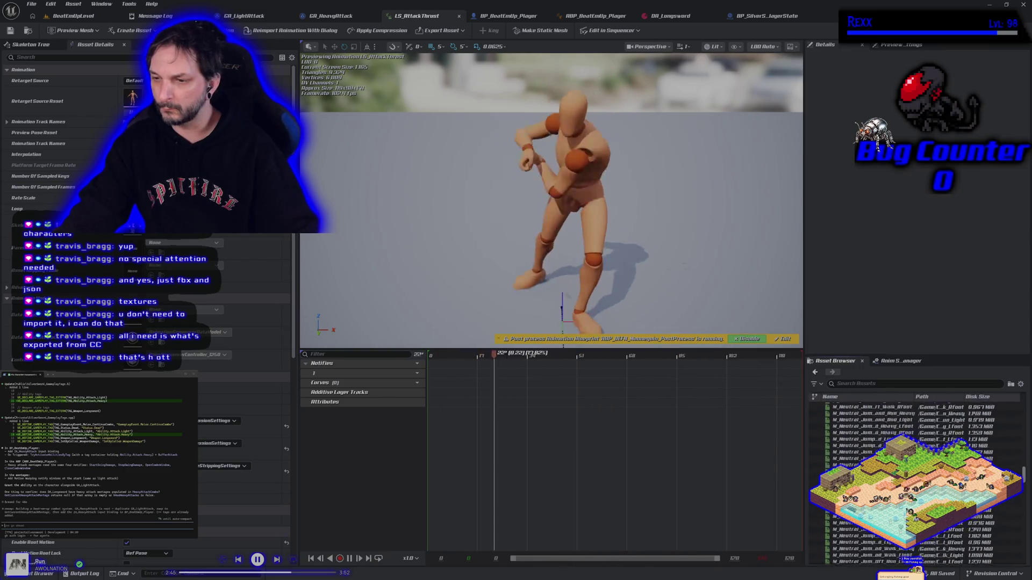
{"action": "scroll", "coordinate": [871, 483], "scroll_direction": "down", "scroll_amount": 10}
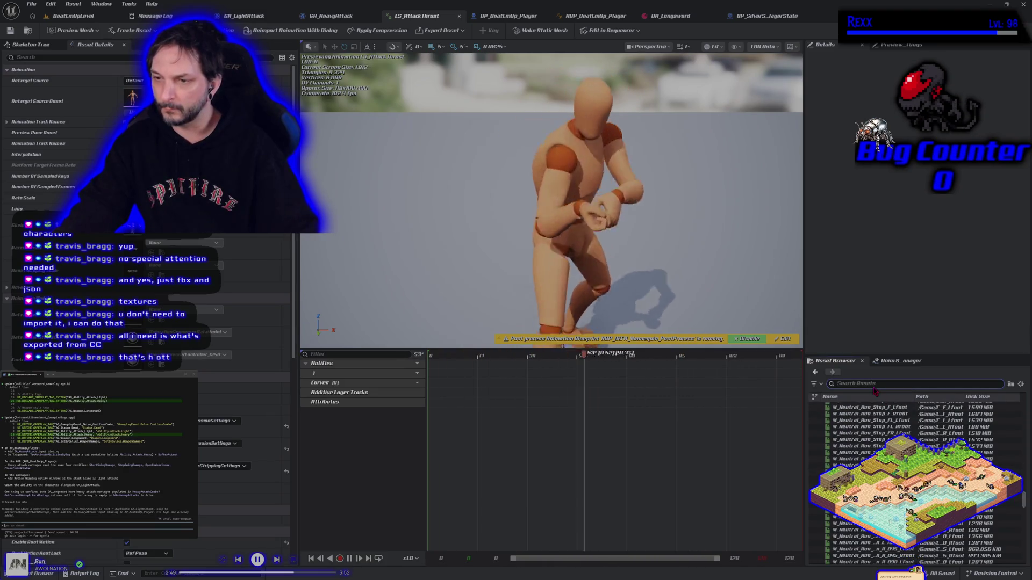
Search for 'lunge', refine the search, and preview Longs_Attack_p_D, L0, p_L0 and p_R
{"action": "type", "text": "lunge"}
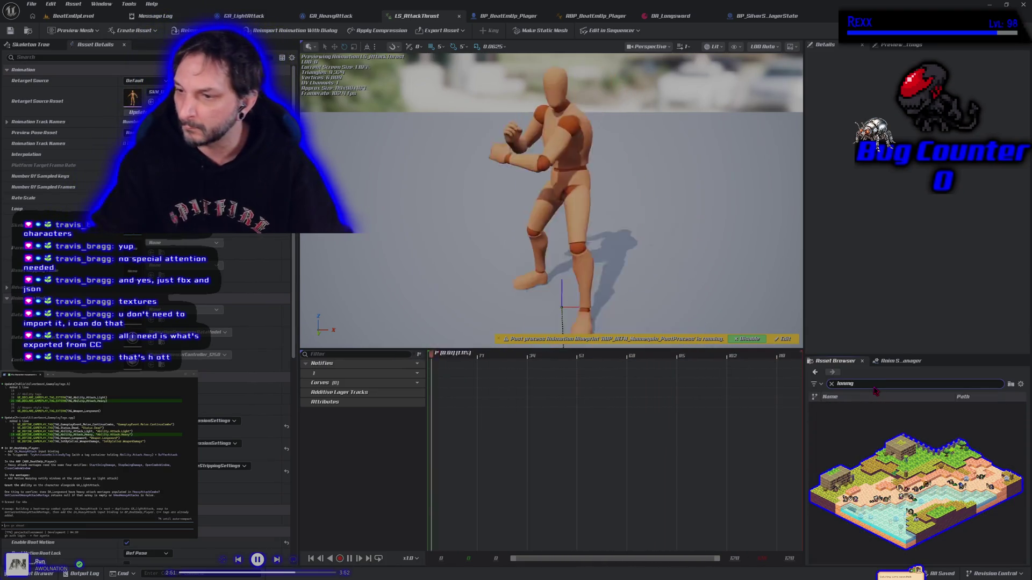
{"action": "key", "text": "BackSpace"}
{"action": "key", "text": "BackSpace"}
{"action": "key", "text": "BackSpace"}
{"action": "type", "text": "ong"}
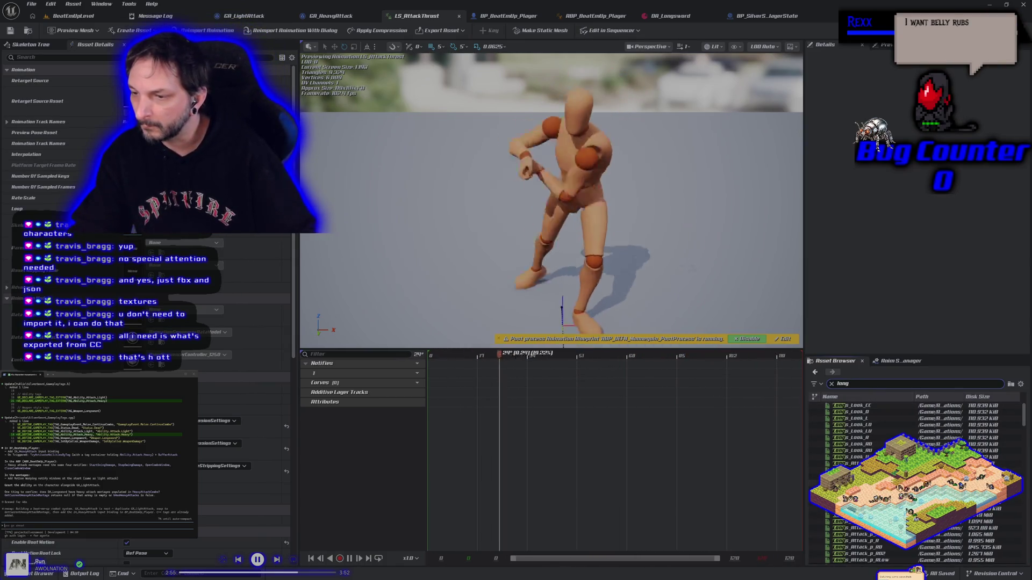
{"action": "scroll", "coordinate": [913, 430], "scroll_direction": "down", "scroll_amount": 3}
{"action": "left_click", "coordinate": [854, 431]}
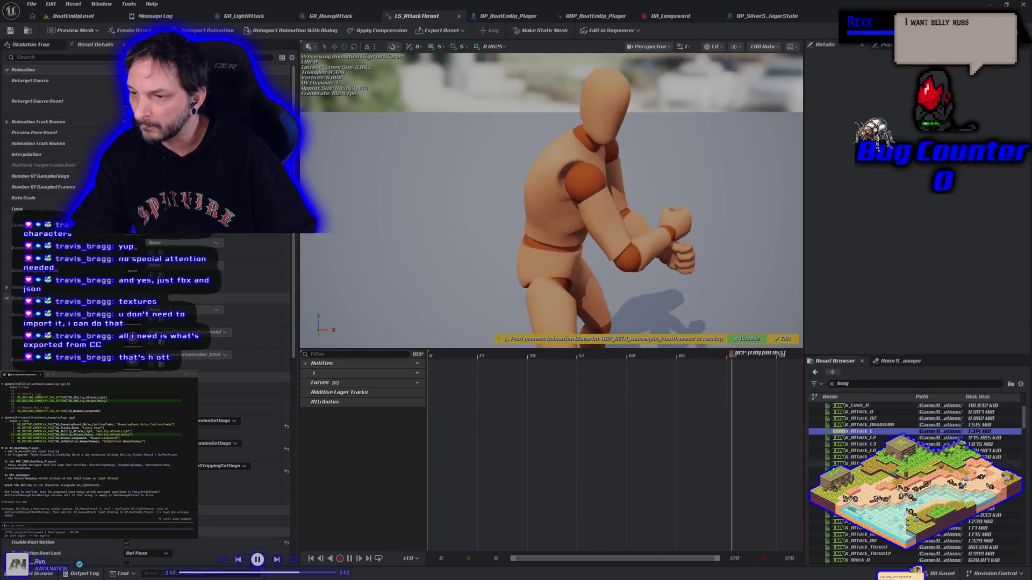
{"action": "left_click", "coordinate": [855, 456]}
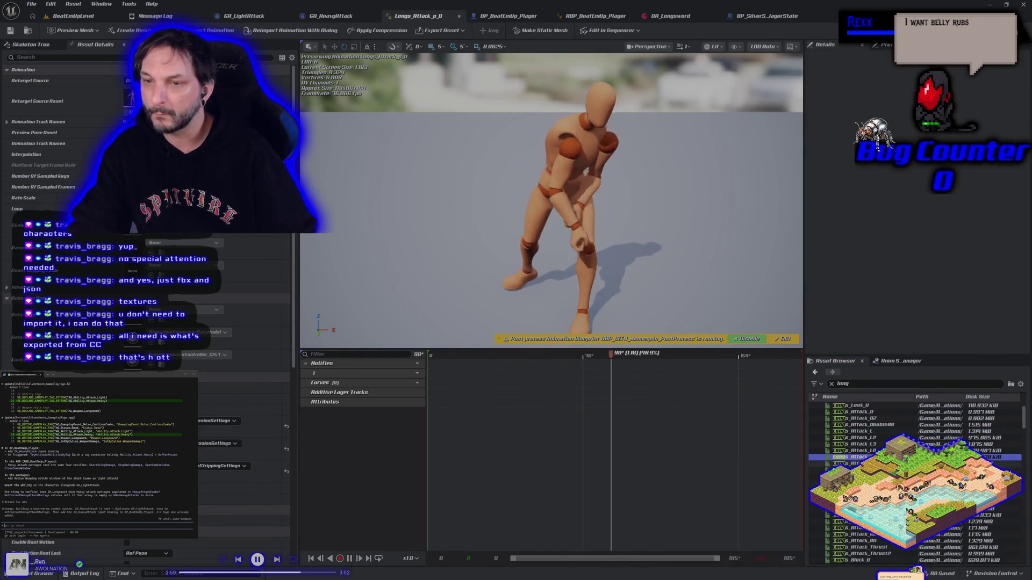
{"action": "left_click", "coordinate": [869, 451]}
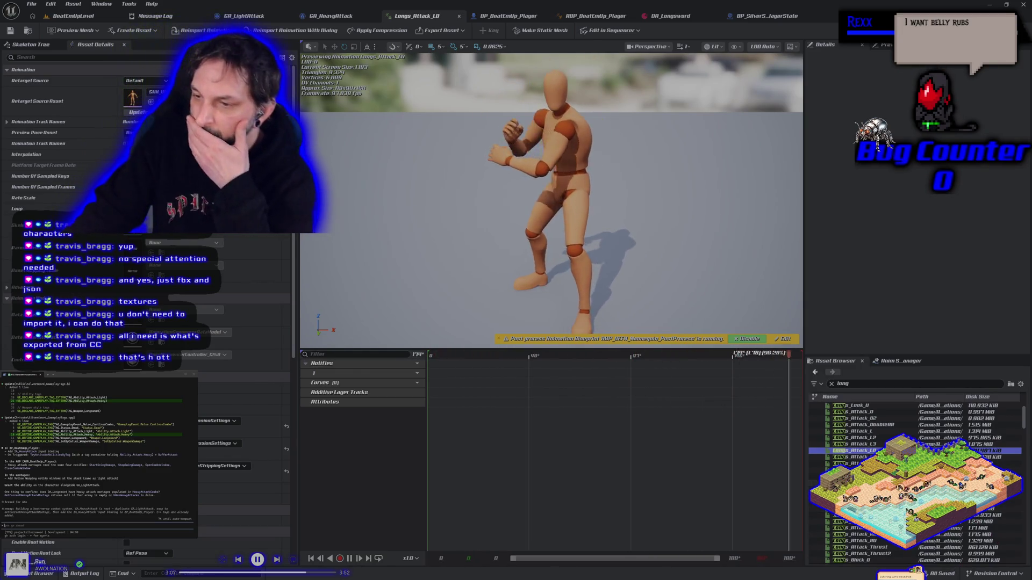
{"action": "left_click", "coordinate": [855, 476]}
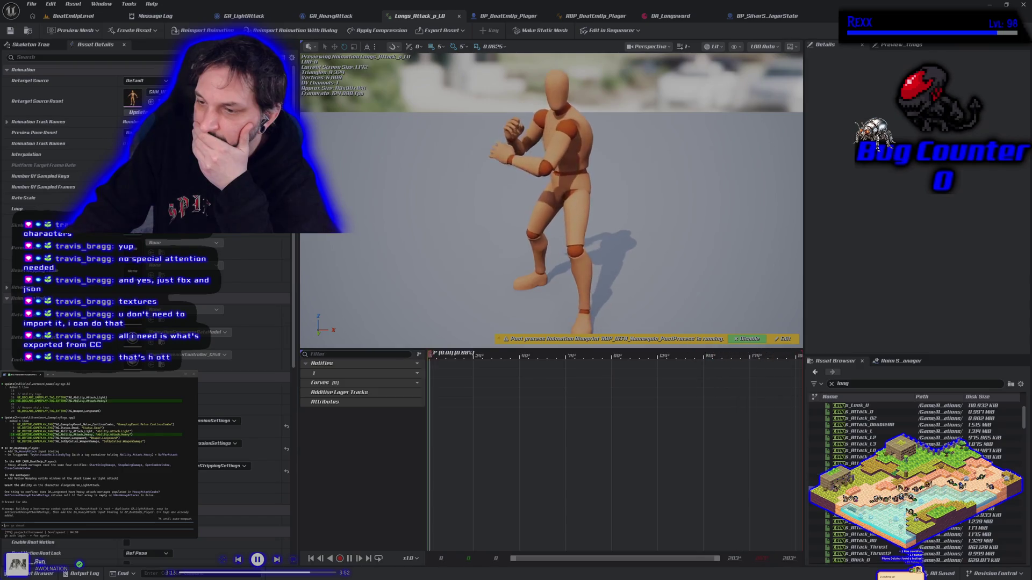
{"action": "left_click", "coordinate": [855, 483]}
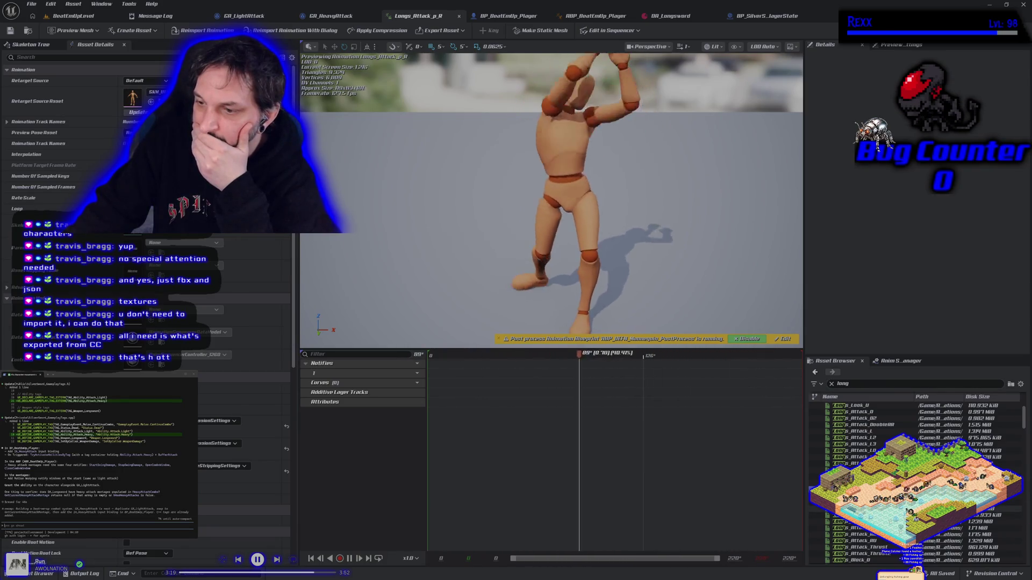
Open Longs_Attack_p_RU, p_RLow, p_R02, p_DoubleRL and p_L to evaluate them
{"action": "double_click", "coordinate": [838, 515]}
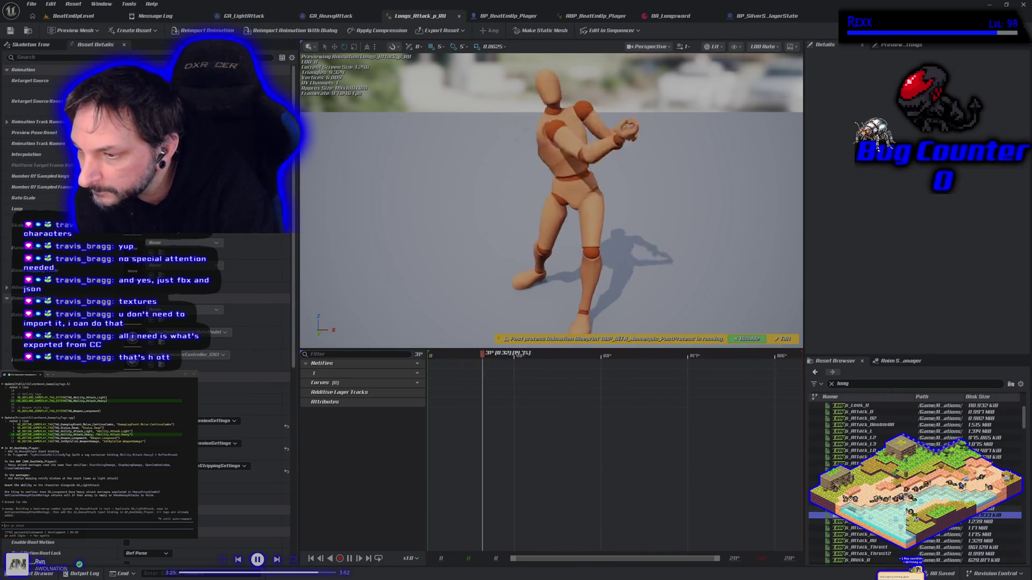
{"action": "double_click", "coordinate": [838, 508]}
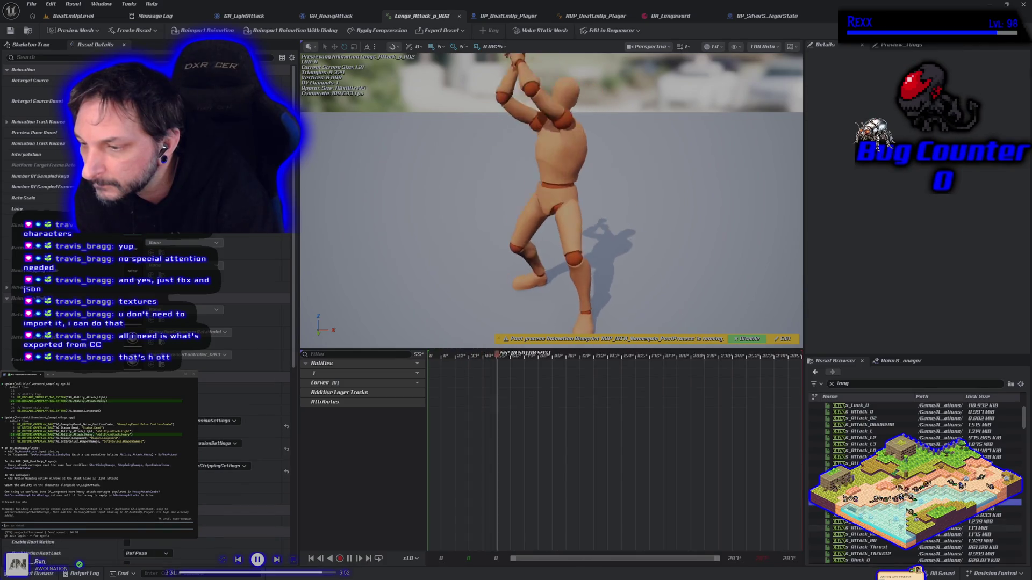
{"action": "double_click", "coordinate": [854, 528]}
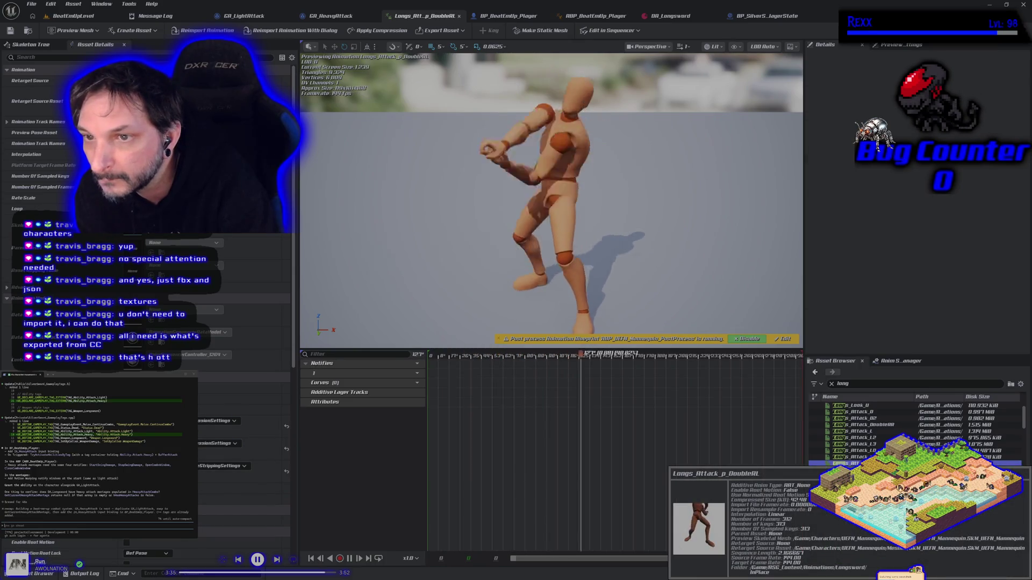
{"action": "double_click", "coordinate": [852, 534]}
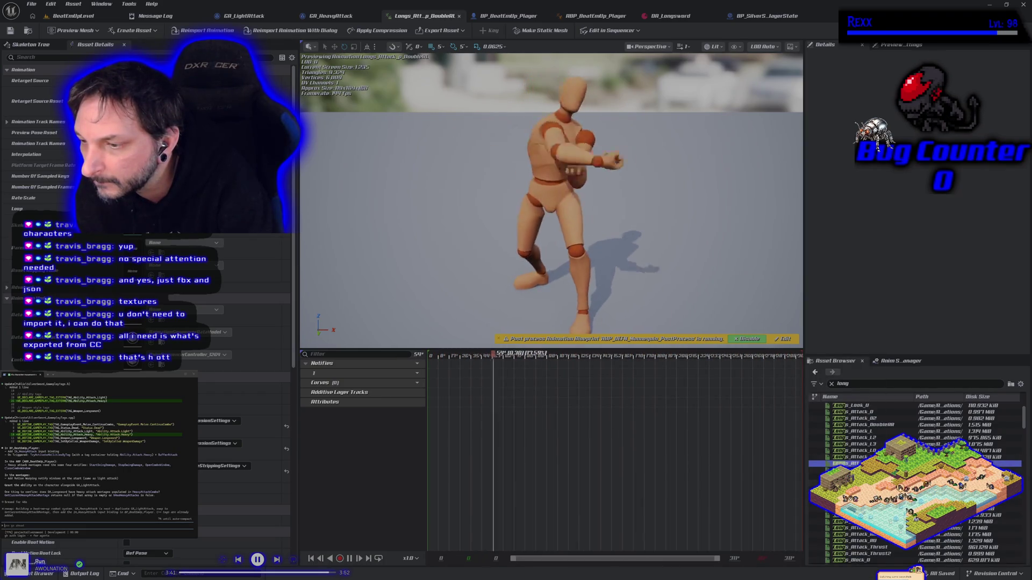
{"action": "mouse_move", "coordinate": [857, 451]}
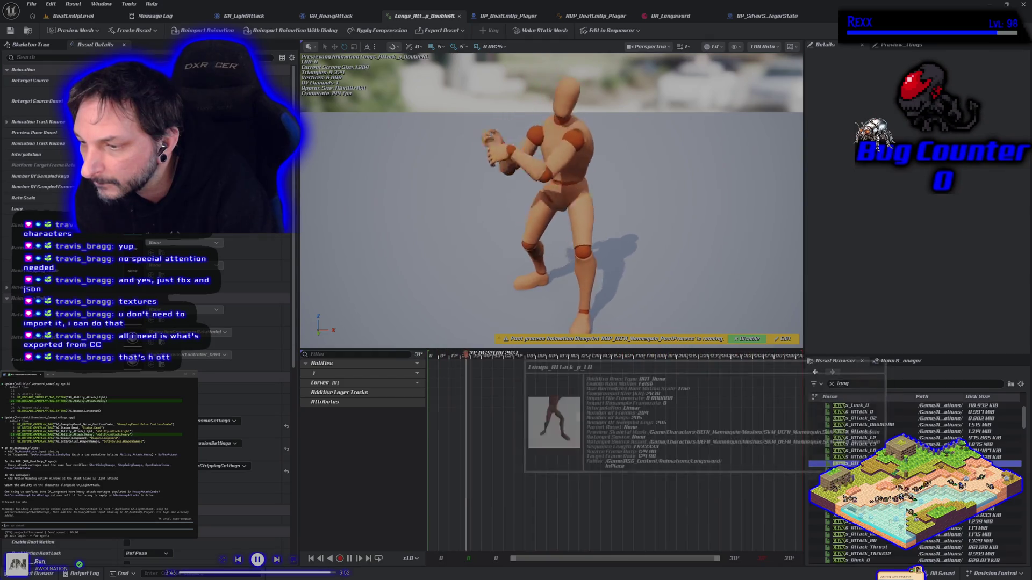
{"action": "scroll", "coordinate": [860, 456], "scroll_direction": "down", "scroll_amount": 3}
{"action": "scroll", "coordinate": [860, 457], "scroll_direction": "down", "scroll_amount": 2}
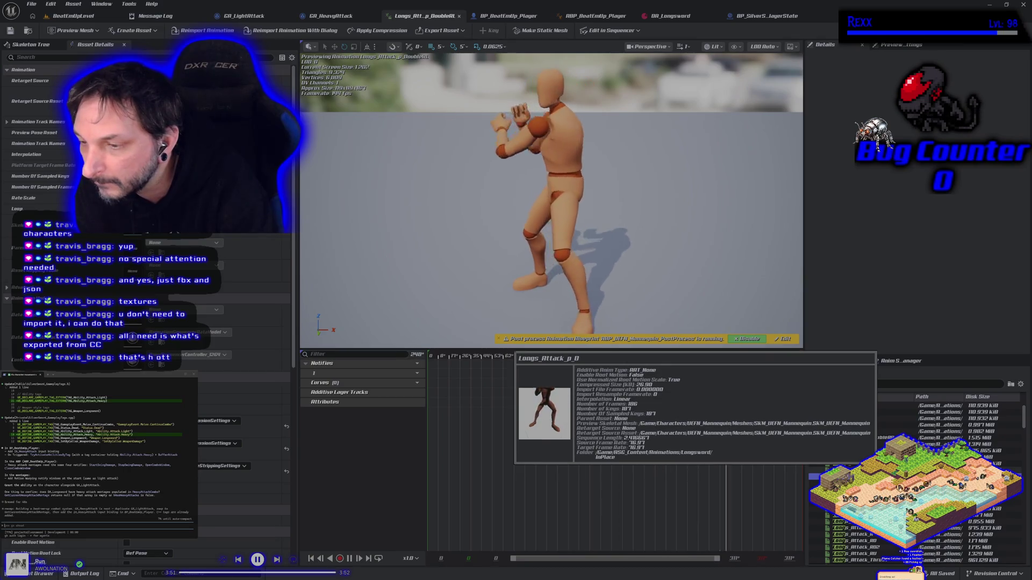
{"action": "double_click", "coordinate": [838, 476]}
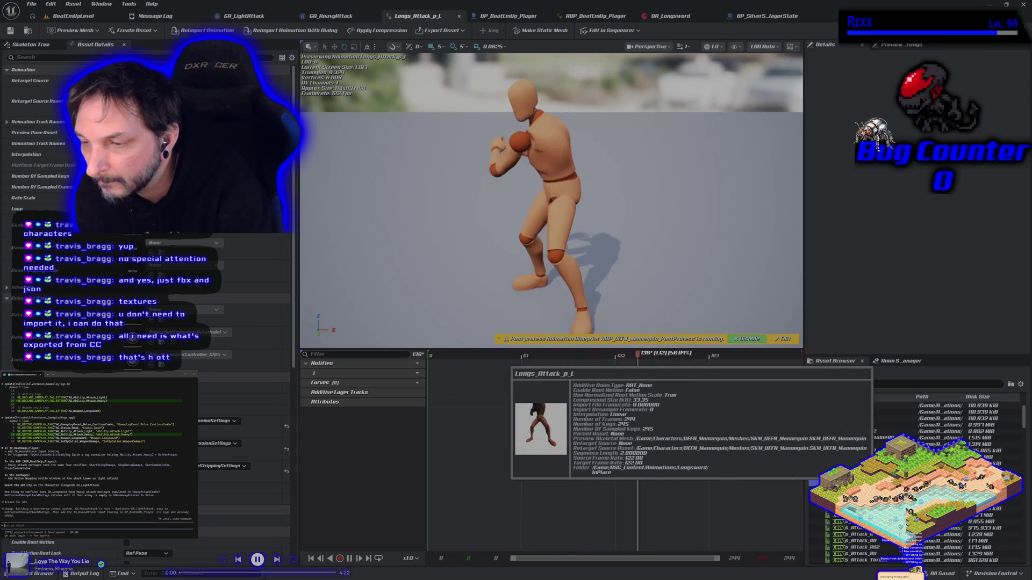
{"action": "scroll", "coordinate": [860, 484], "scroll_direction": "up", "scroll_amount": 2}
{"action": "scroll", "coordinate": [843, 396], "scroll_direction": "down", "scroll_amount": 6}
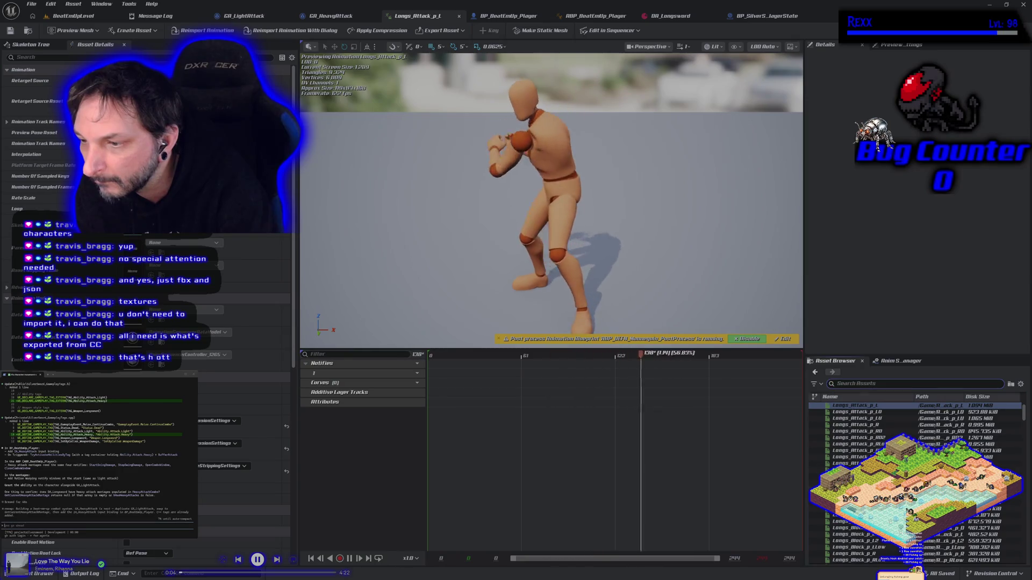
Clear the search filter, browse every asset, and bring up the GA_HeavyAttack graph
{"action": "left_click", "coordinate": [832, 384]}
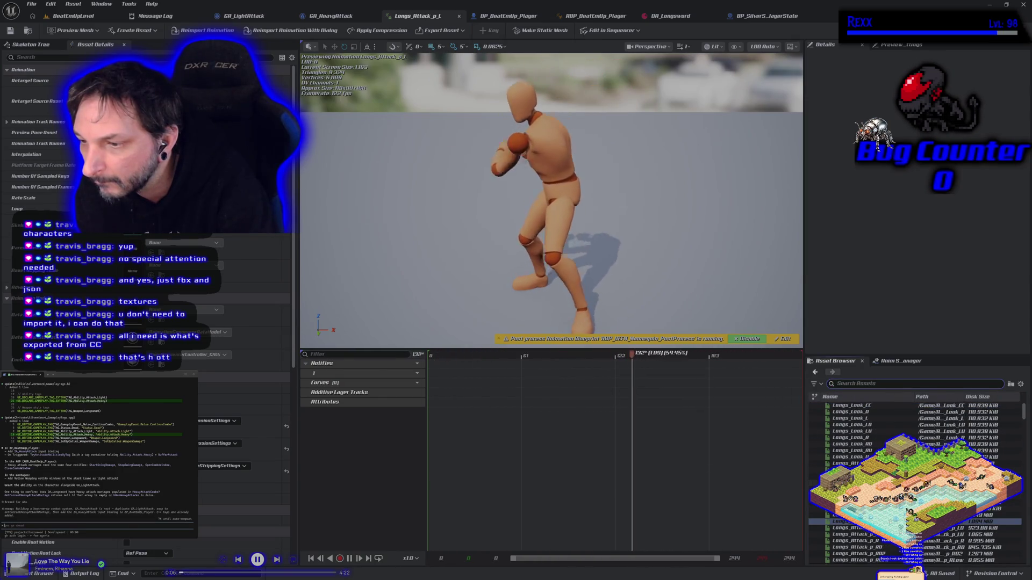
{"action": "scroll", "coordinate": [914, 430], "scroll_direction": "down", "scroll_amount": 8}
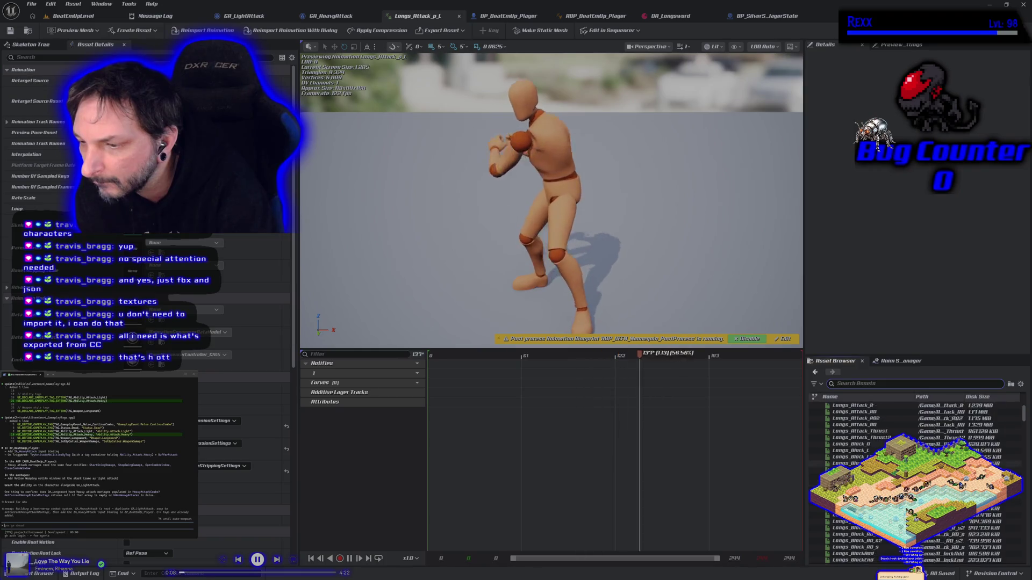
{"action": "scroll", "coordinate": [913, 457], "scroll_direction": "down", "scroll_amount": 8}
{"action": "scroll", "coordinate": [843, 456], "scroll_direction": "up", "scroll_amount": 5}
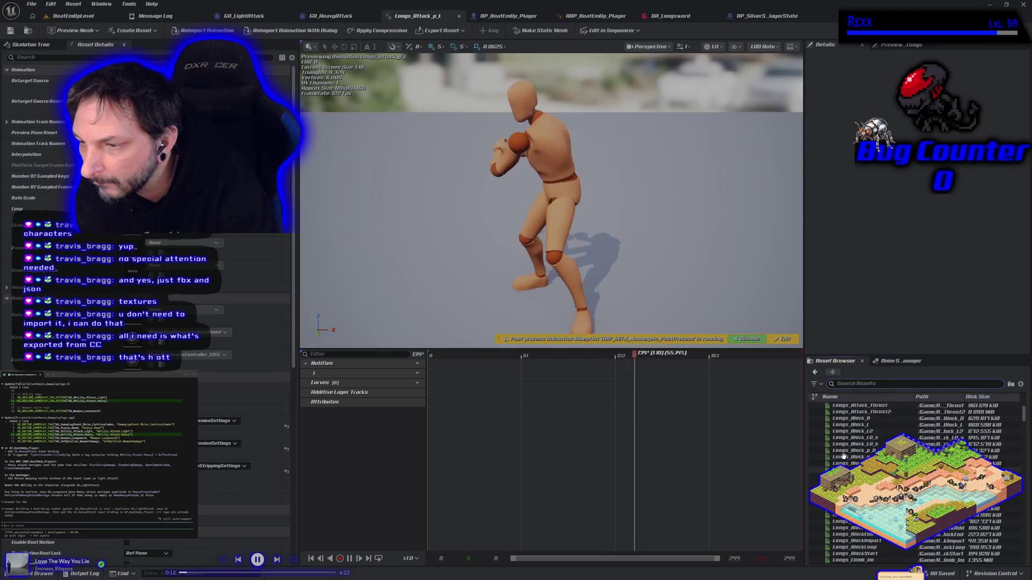
{"action": "scroll", "coordinate": [843, 456], "scroll_direction": "up", "scroll_amount": 7}
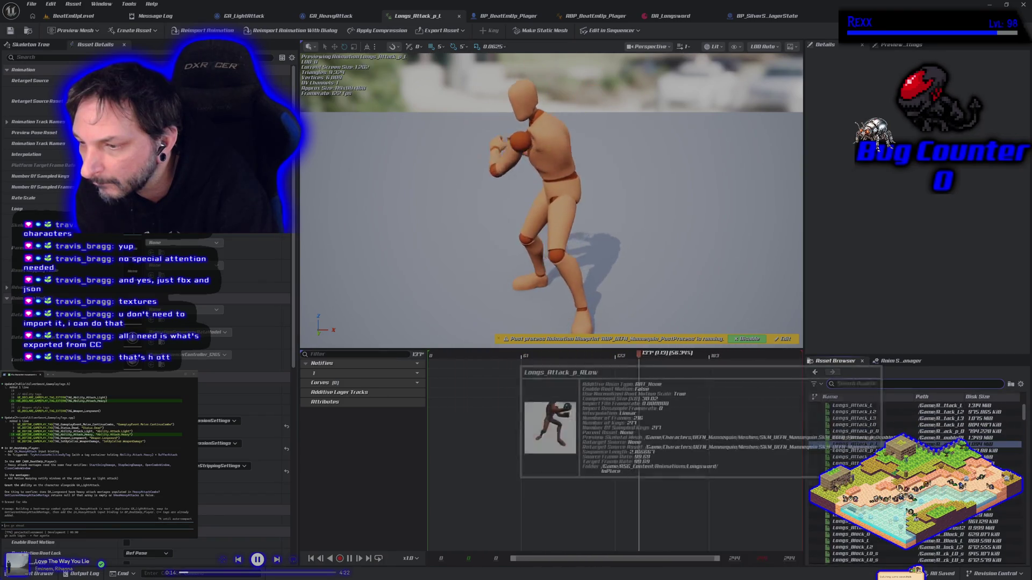
{"action": "scroll", "coordinate": [1017, 429], "scroll_direction": "down", "scroll_amount": 5}
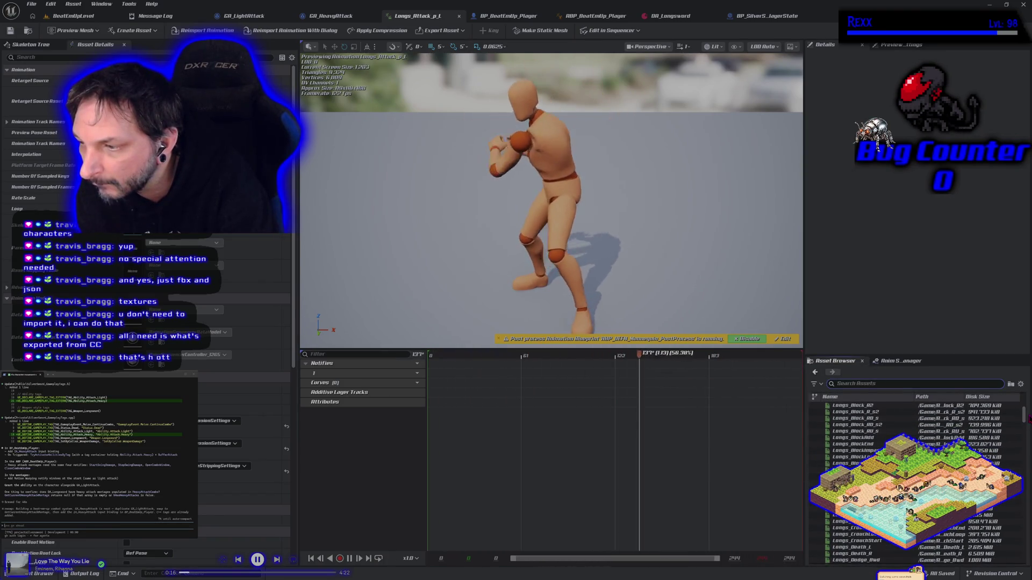
{"action": "left_click", "coordinate": [322, 16]}
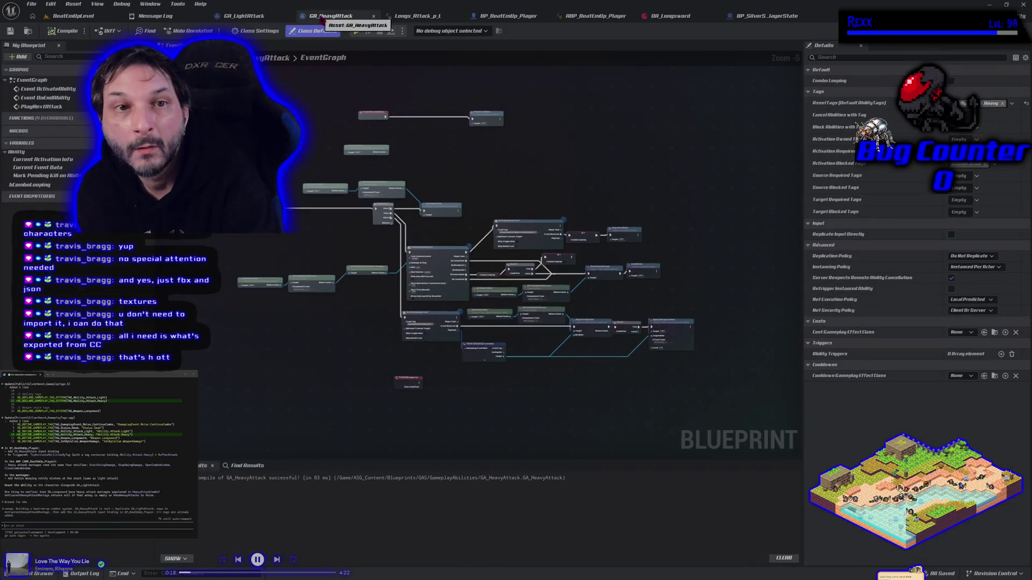
Open AM_Longsword_Attack_Heavy_2 from the Animations/Longsword/Montage/Heavy_Attack folder
{"action": "left_click", "coordinate": [417, 16]}
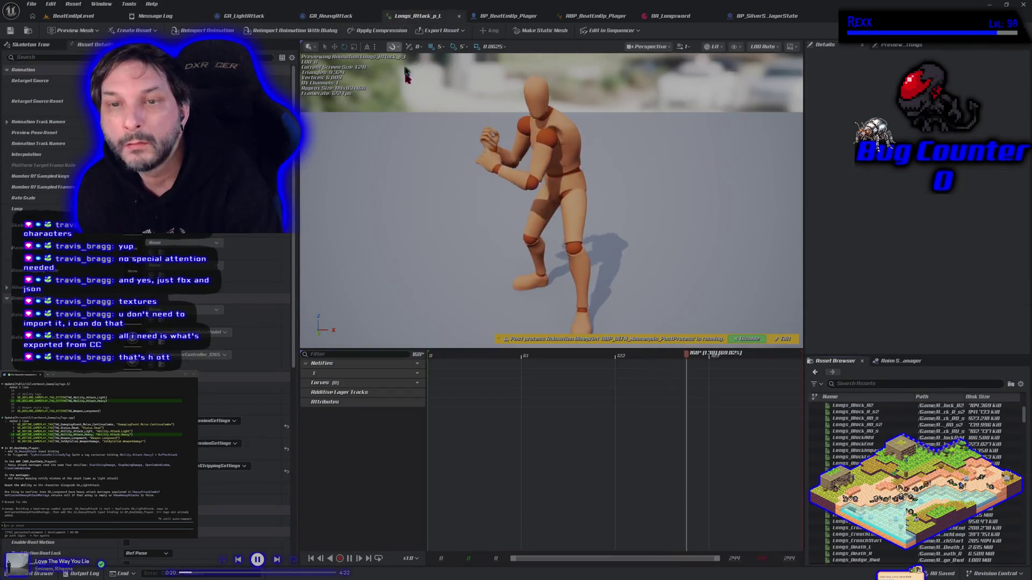
{"action": "key", "text": "ctrl+space"}
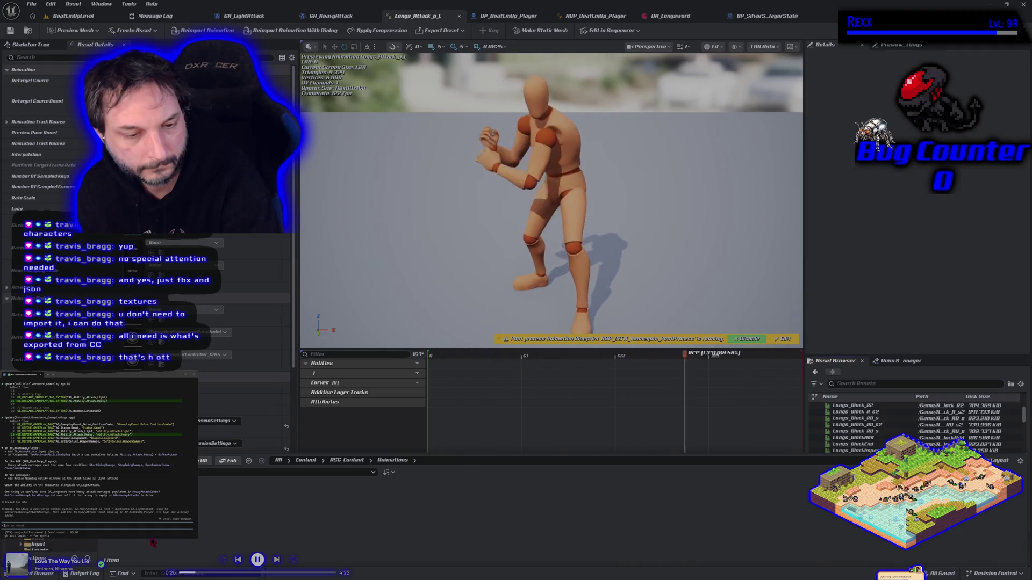
{"action": "left_click", "coordinate": [200, 527]}
{"action": "double_click", "coordinate": [122, 543]}
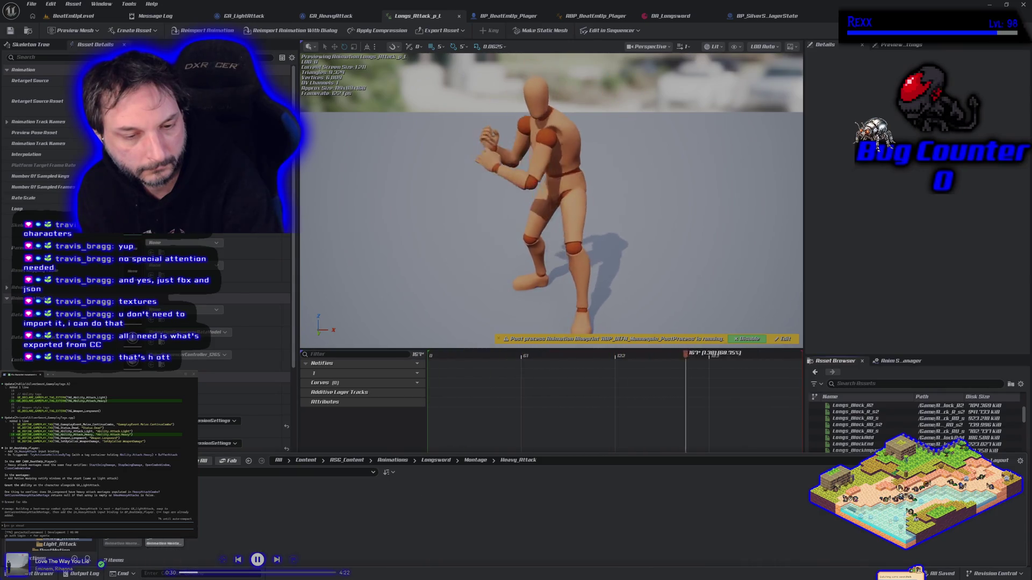
{"action": "left_click", "coordinate": [157, 544]}
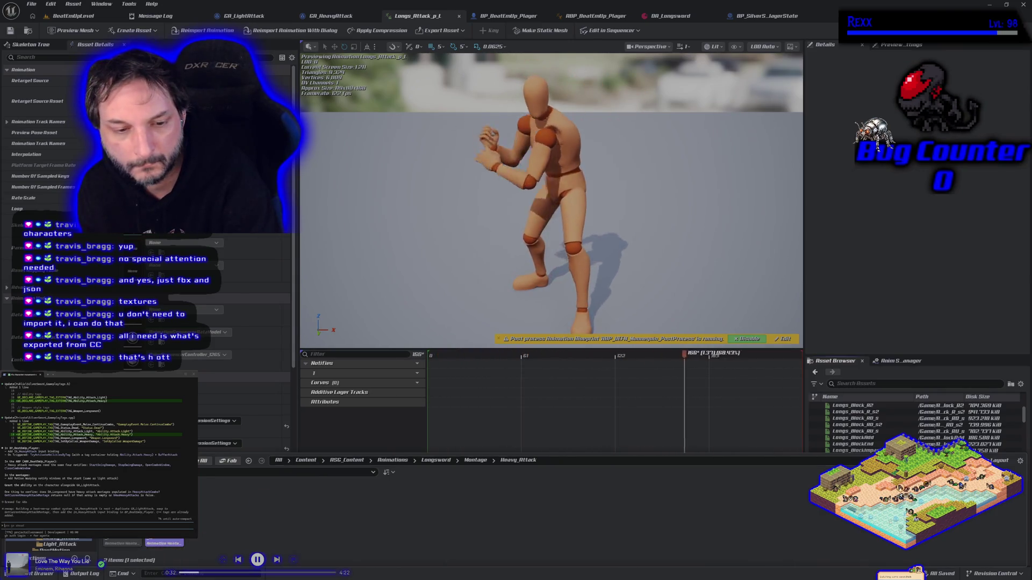
{"action": "key", "text": "Return"}
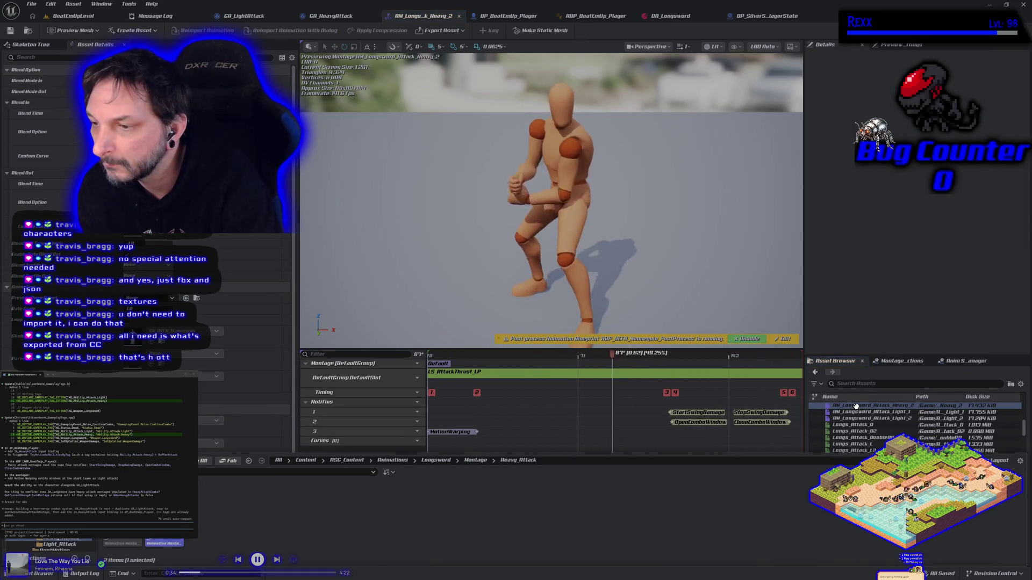
Select the Longs_Attack_L2 asset and the montage's existing animation segment
{"action": "scroll", "coordinate": [841, 436], "scroll_direction": "down", "scroll_amount": 1}
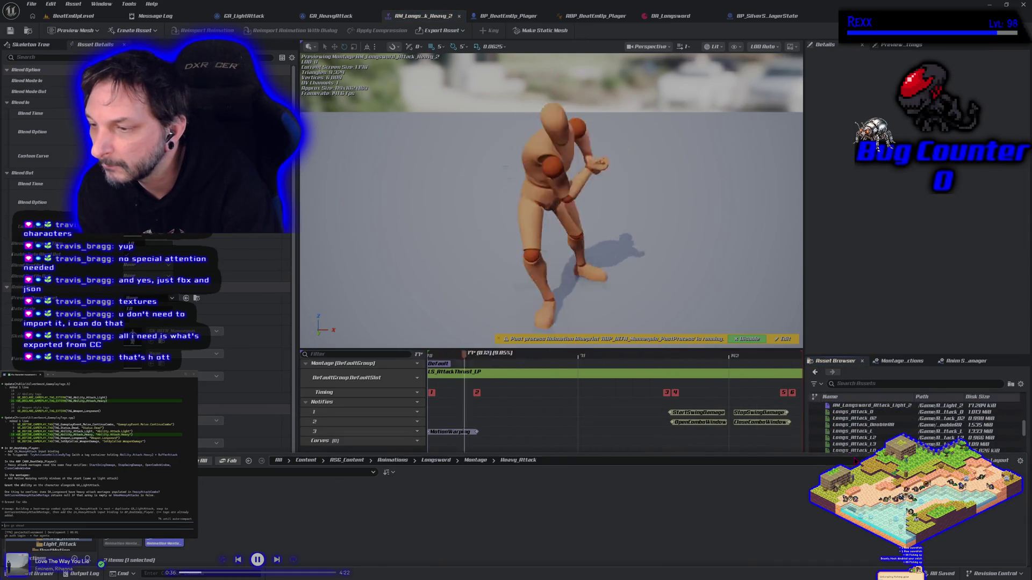
{"action": "left_click", "coordinate": [865, 437]}
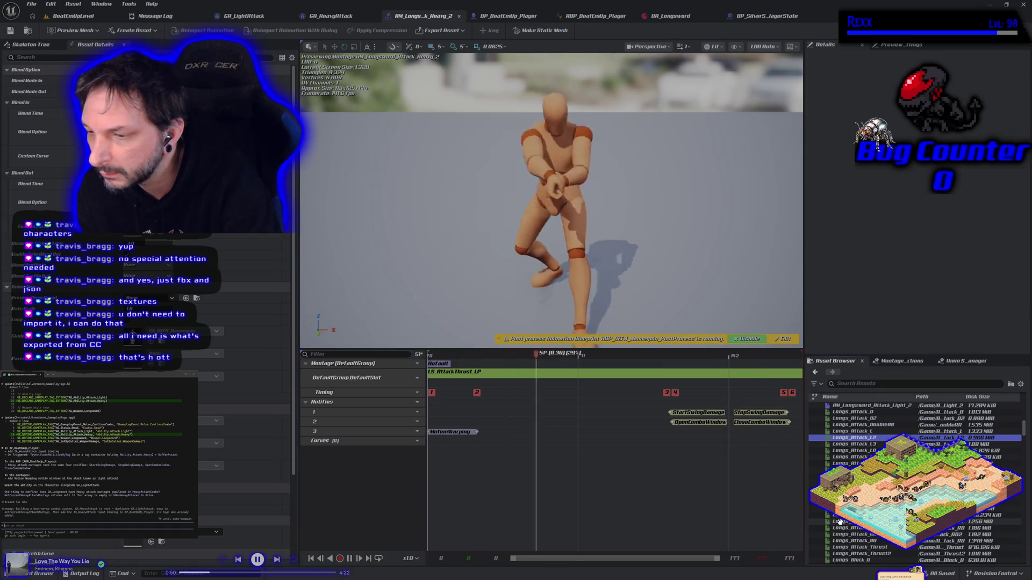
{"action": "left_click", "coordinate": [493, 374]}
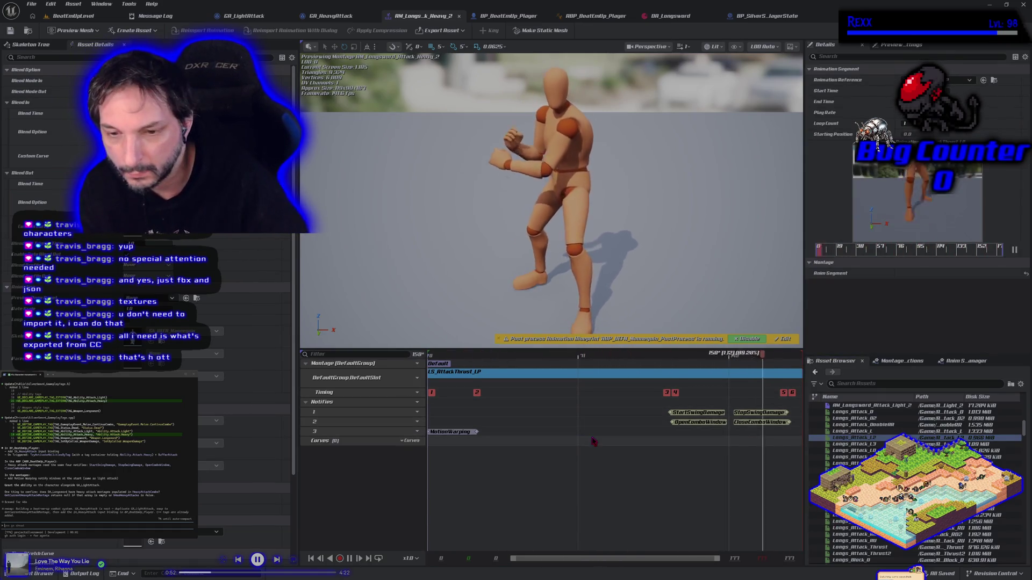
Delete the old animation segment from the slot track and pick another candidate attack animation
{"action": "key", "text": "Delete"}
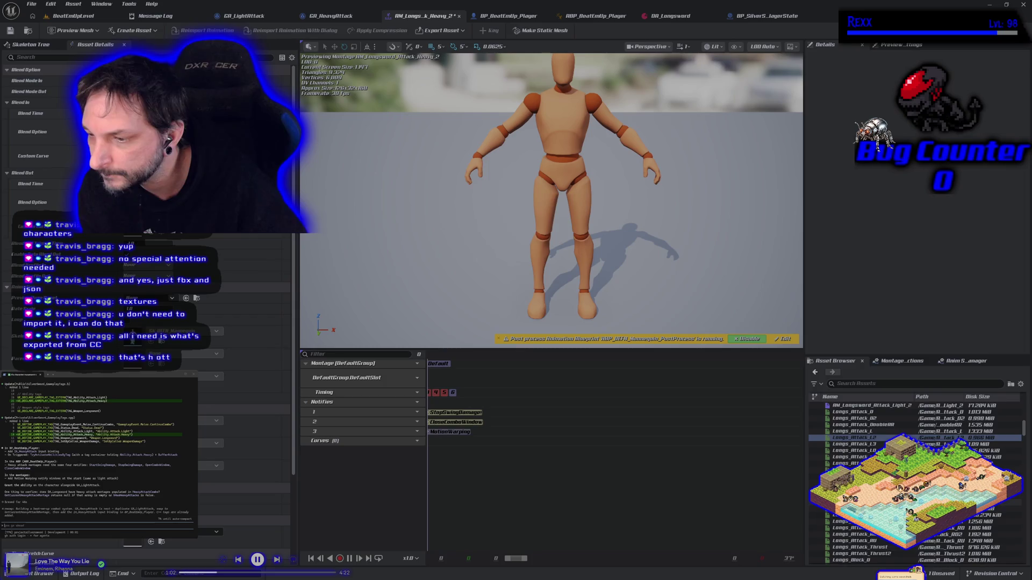
{"action": "mouse_move", "coordinate": [889, 492]}
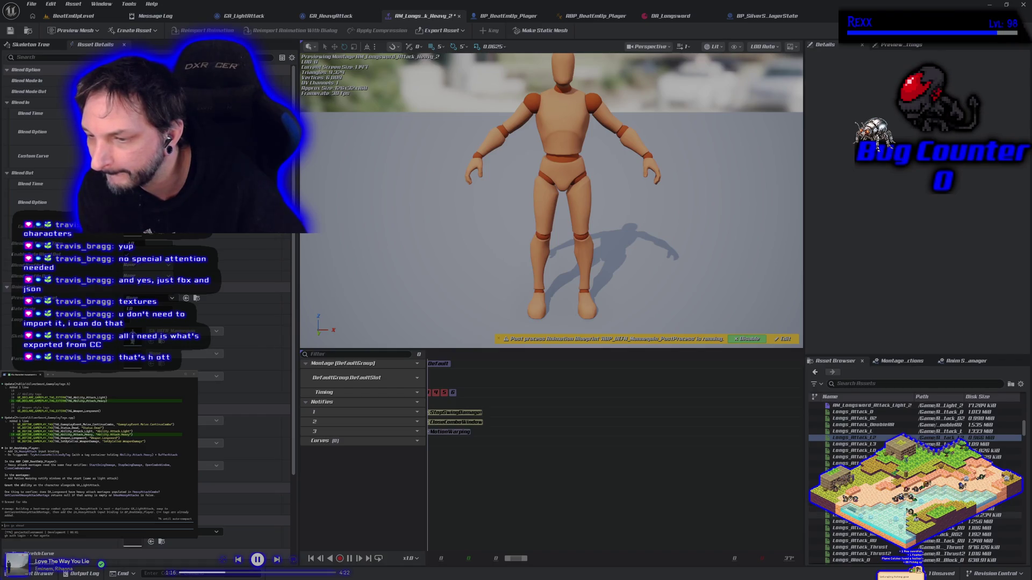
{"action": "left_click", "coordinate": [908, 515]}
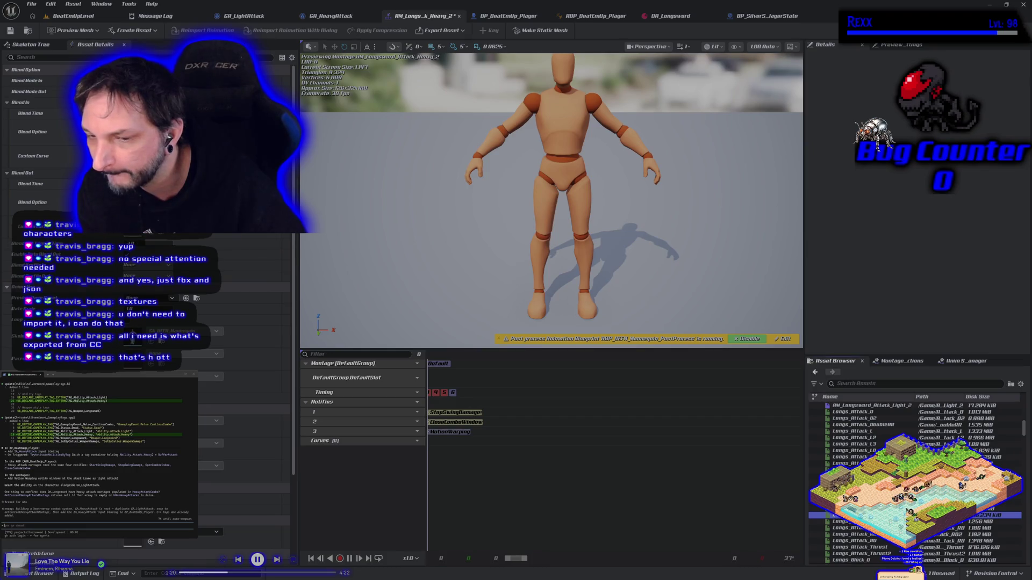
{"action": "mouse_move", "coordinate": [853, 454]}
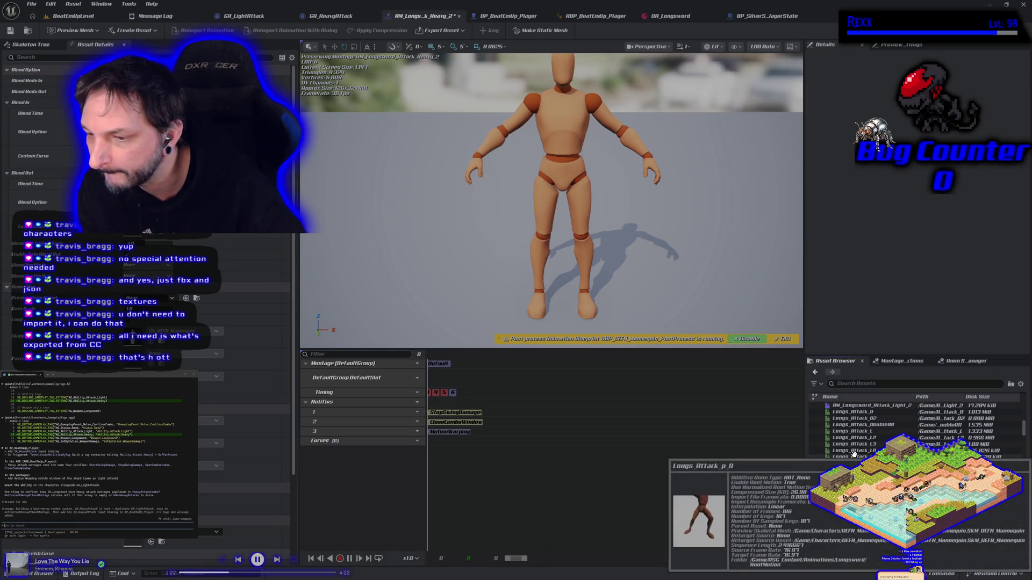